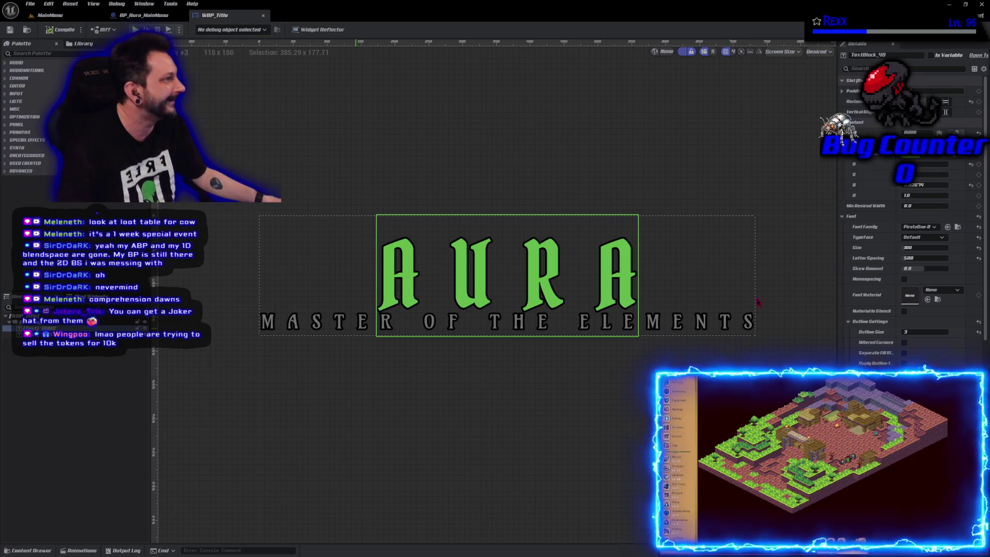
Change the AURA title's Color and Opacity from green to yellow.
left_click(913, 153)
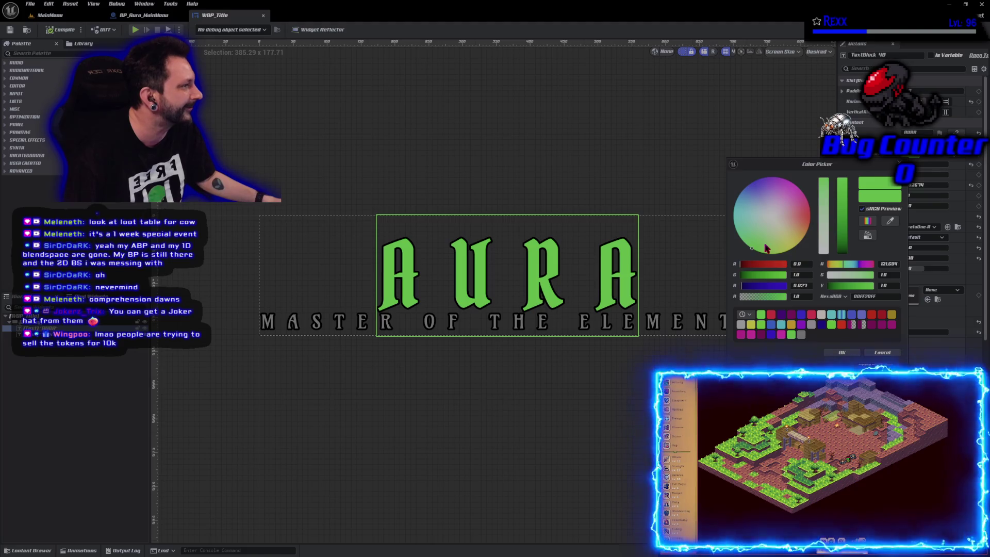
left_click_drag(766, 248, 786, 247)
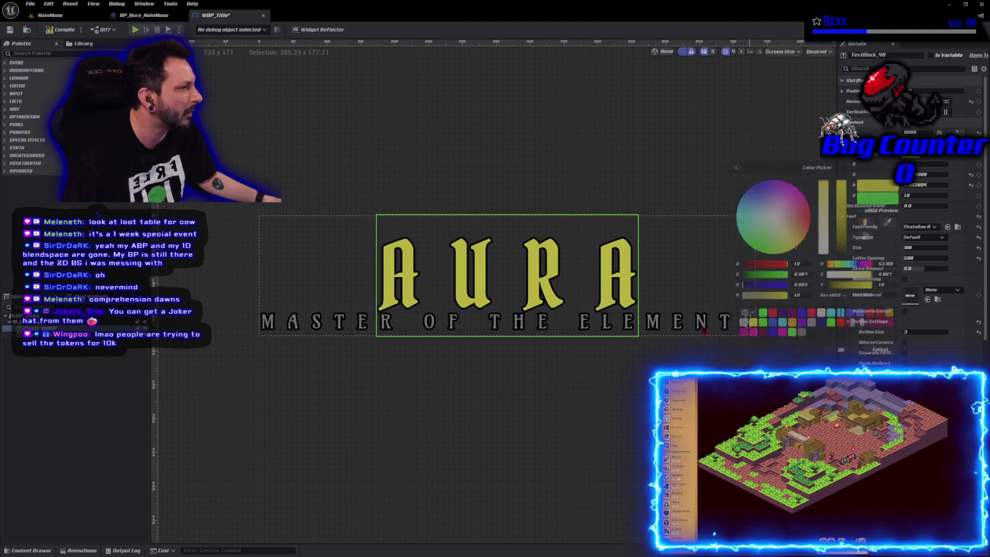
left_click(842, 352)
Test-run the MainMenu level to check the yellow title, then return to WBP_Title.
left_click(59, 16)
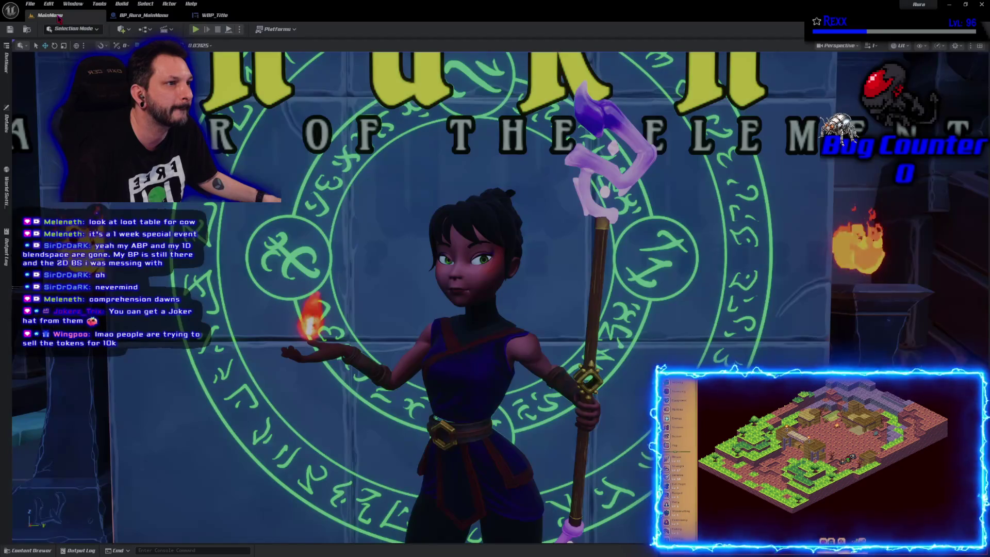
left_click(196, 28)
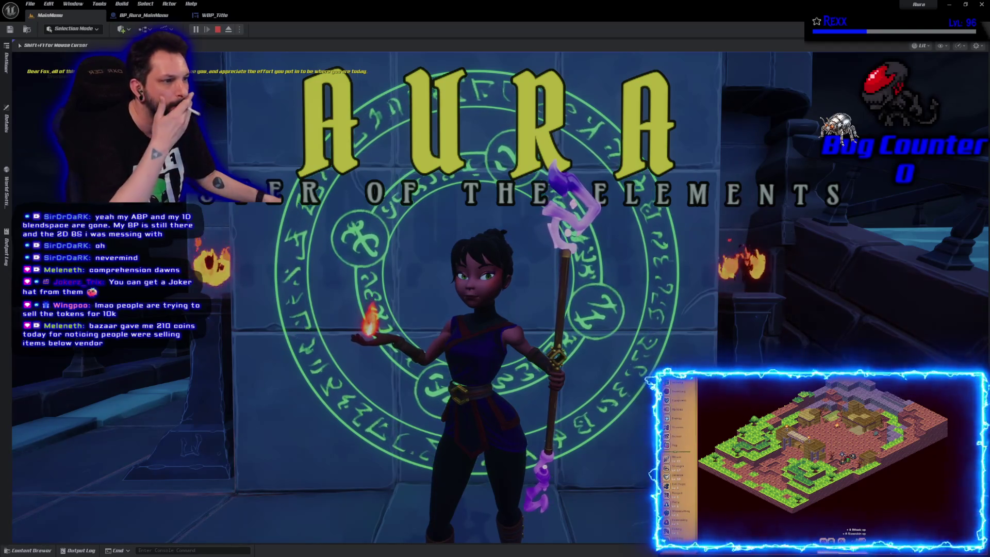
key("Escape")
left_click(214, 14)
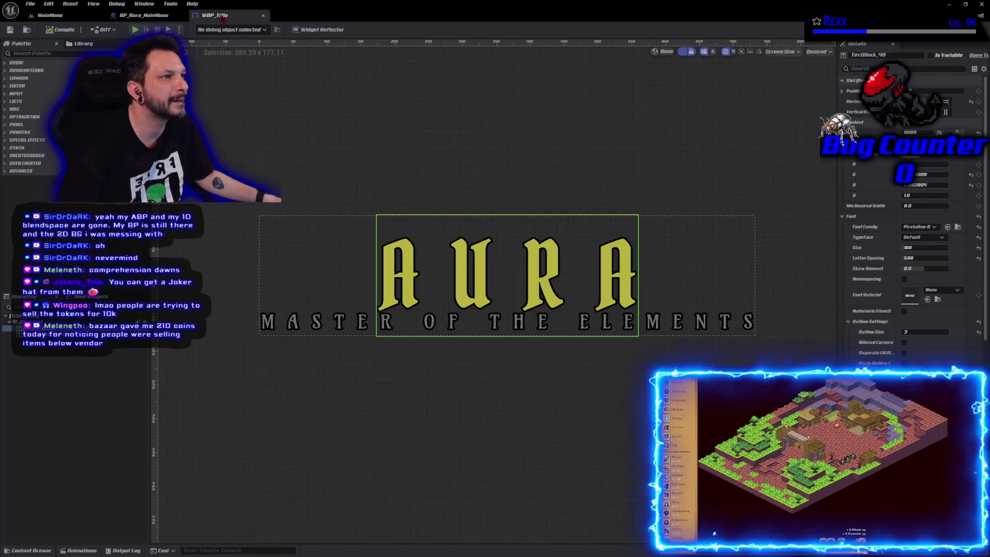
Set the AURA title's colour to white (FFFFFF).
left_click(921, 132)
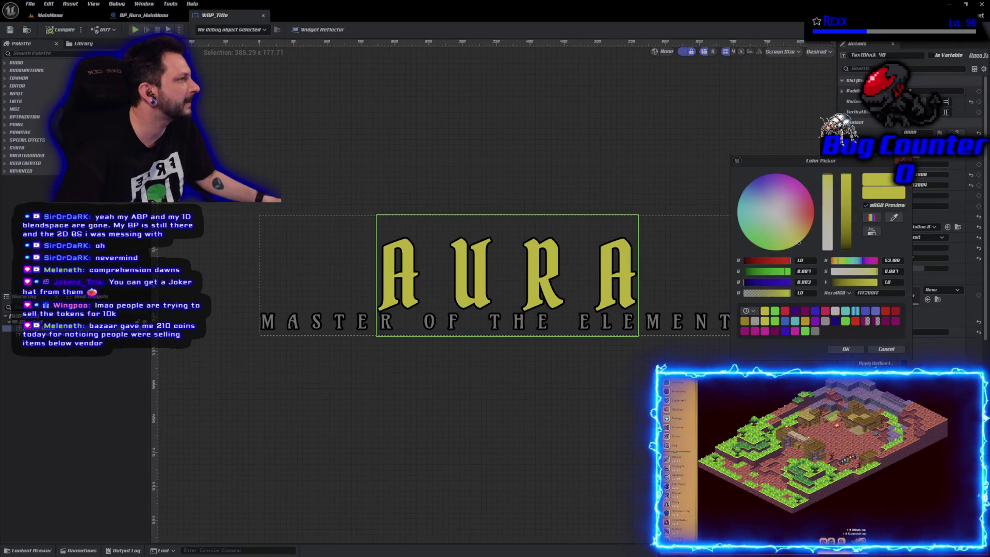
left_click(776, 212)
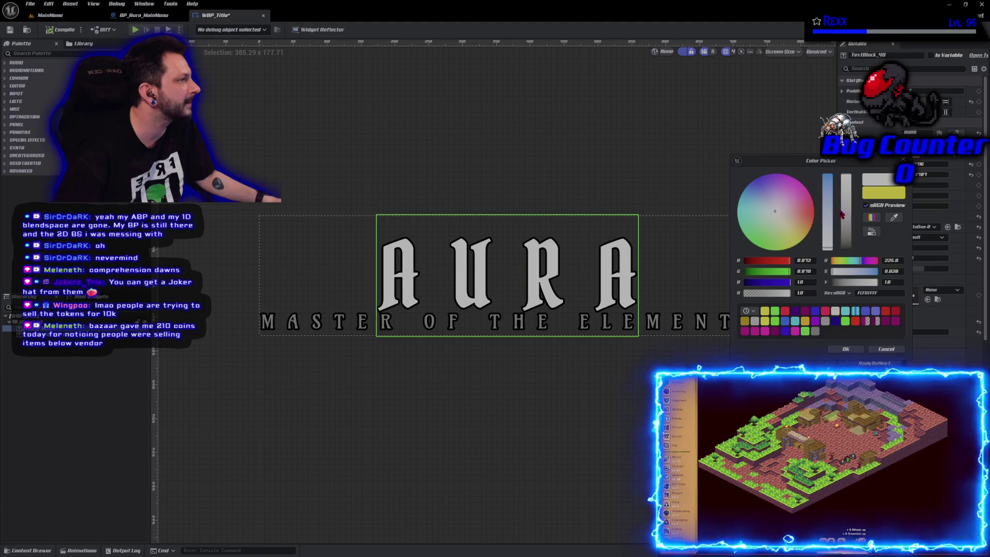
left_click(853, 350)
Set the MASTER OF THE ELEMENTS subtitle's colour to full white.
left_click(10, 335)
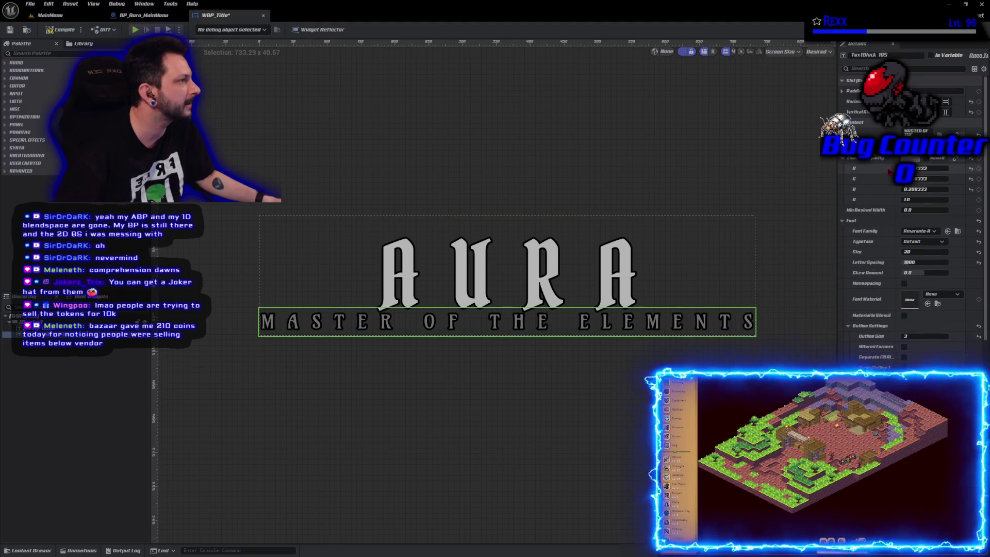
left_click(910, 159)
left_click_drag(851, 212, 849, 182)
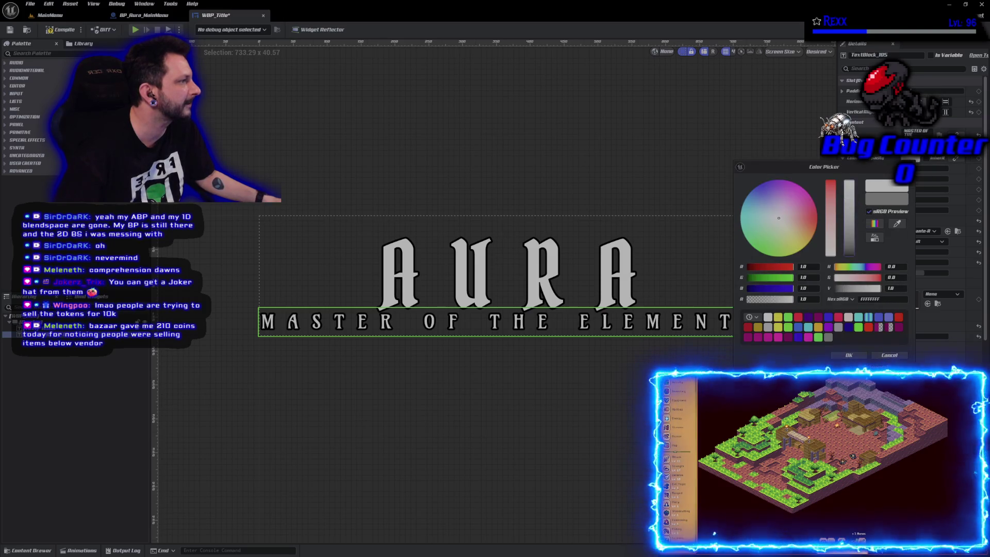
left_click(847, 355)
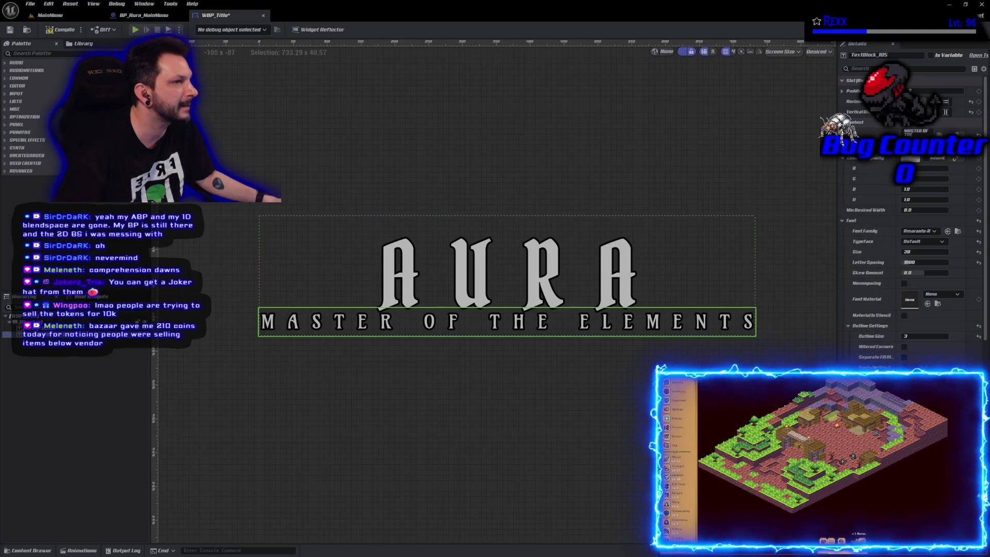
Compile the title widget and switch back to the MainMenu level.
left_click(48, 31)
left_click(49, 15)
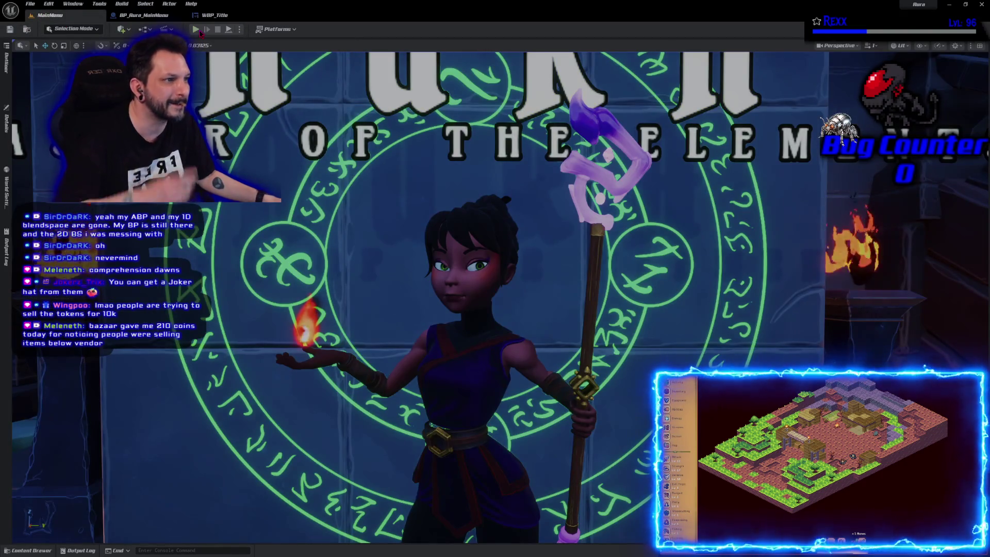
left_click(196, 29)
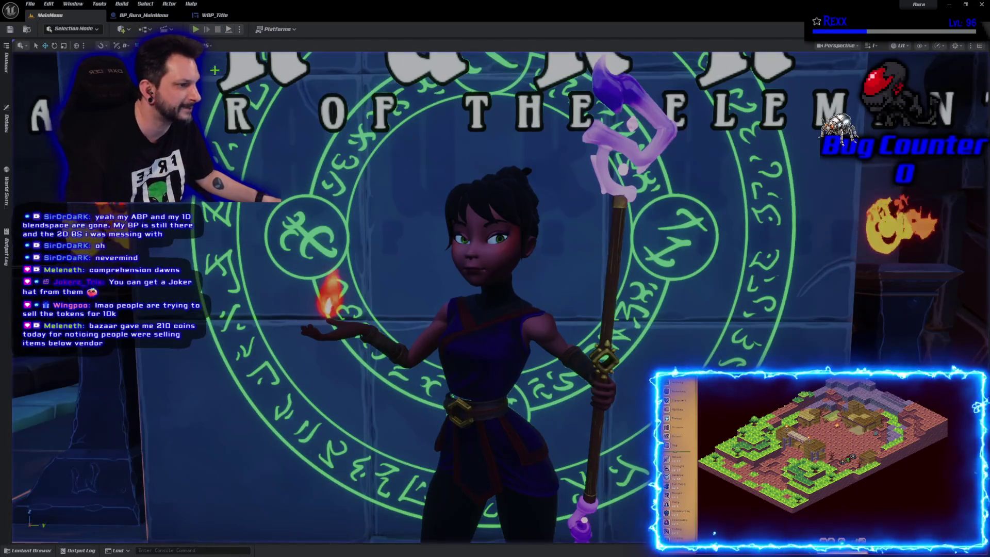
key("Escape")
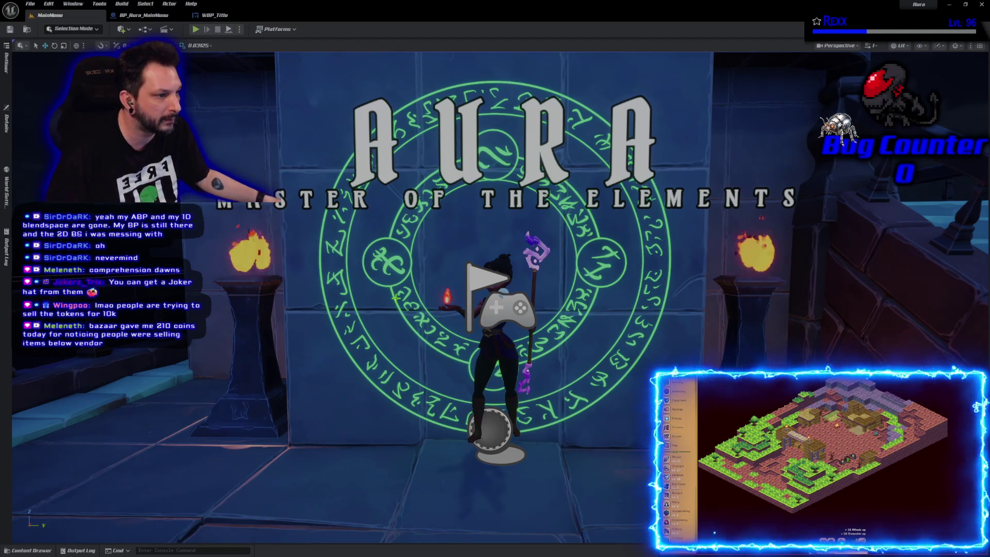
left_click(215, 15)
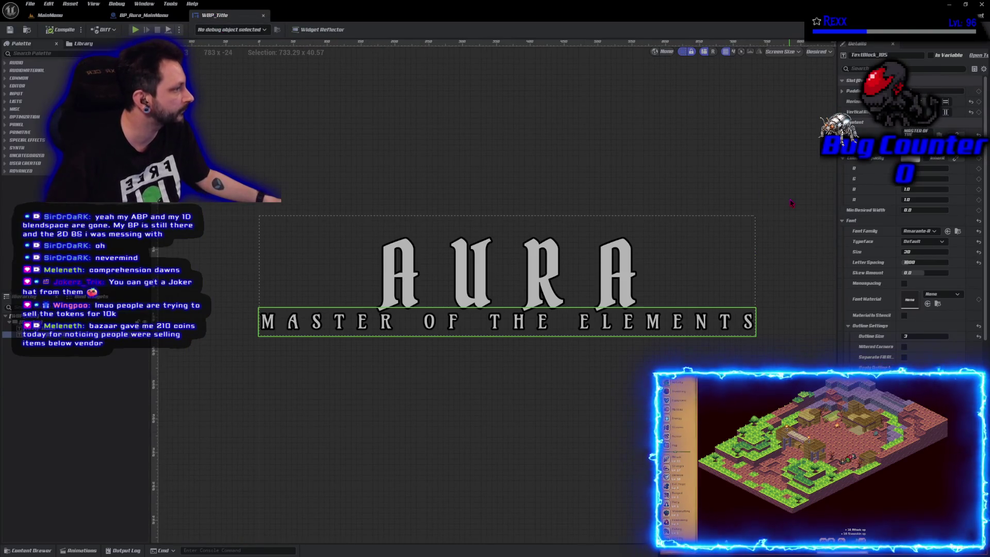
left_click(47, 16)
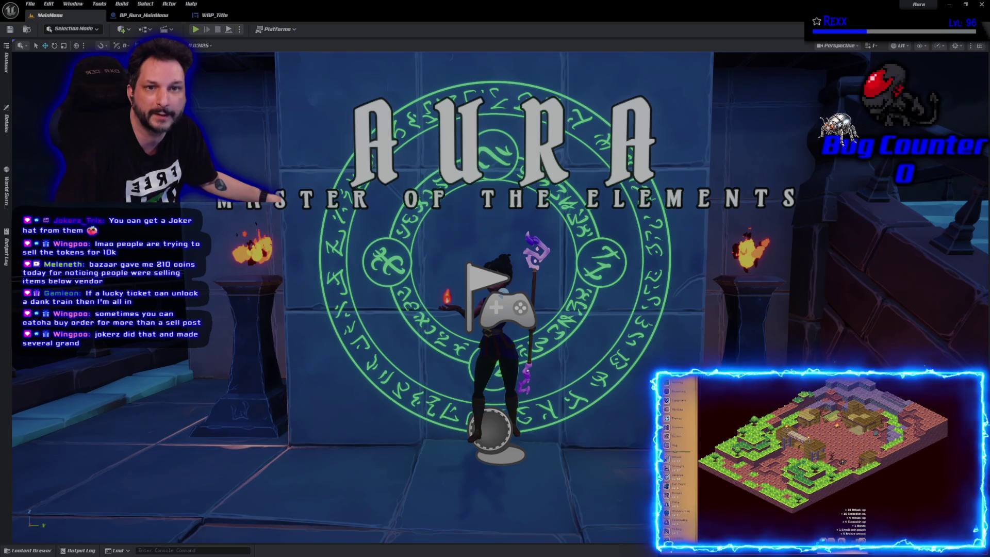
Switch to the Microscape browser window, maximize it and close the Communities panel.
key("alt+Tab")
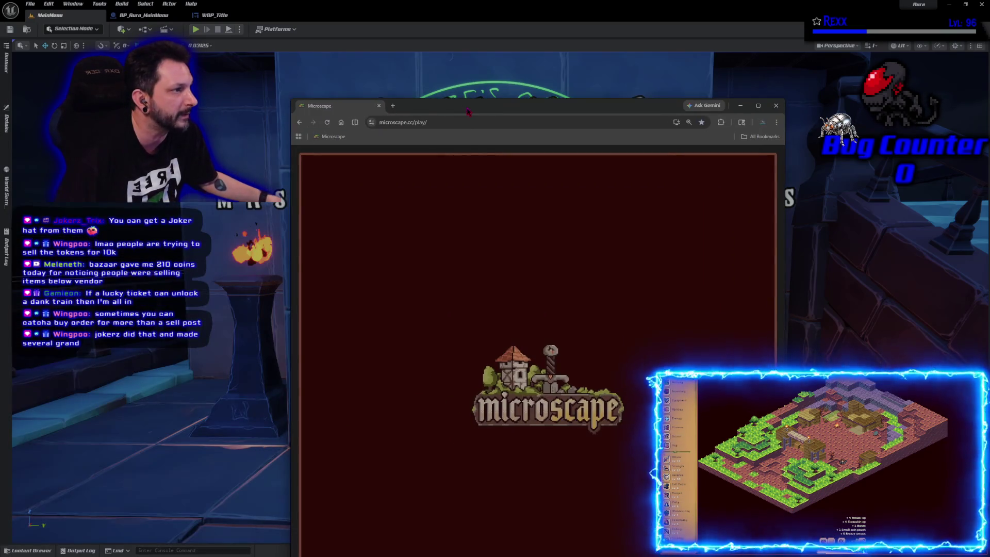
double_click(471, 108)
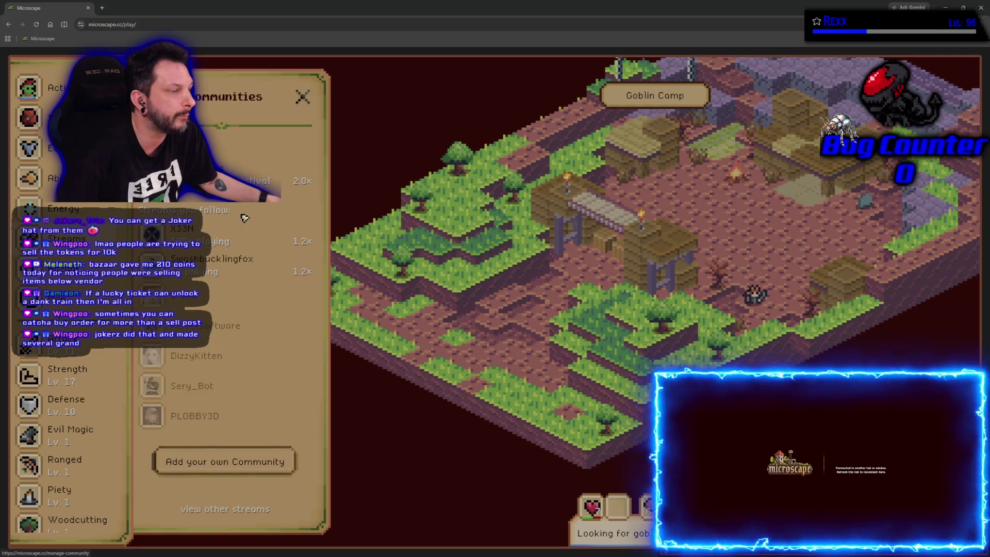
left_click(302, 97)
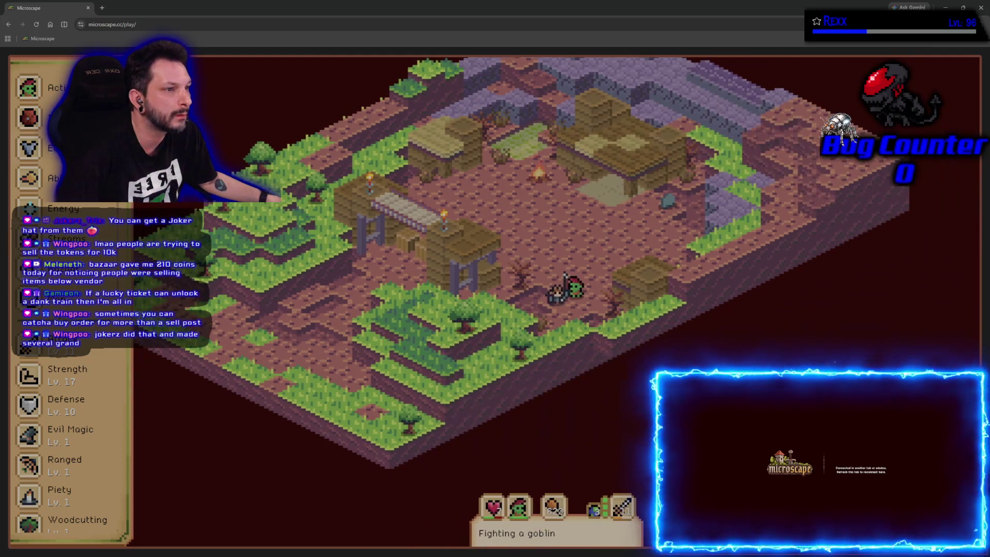
scroll(70, 433, "down", 1)
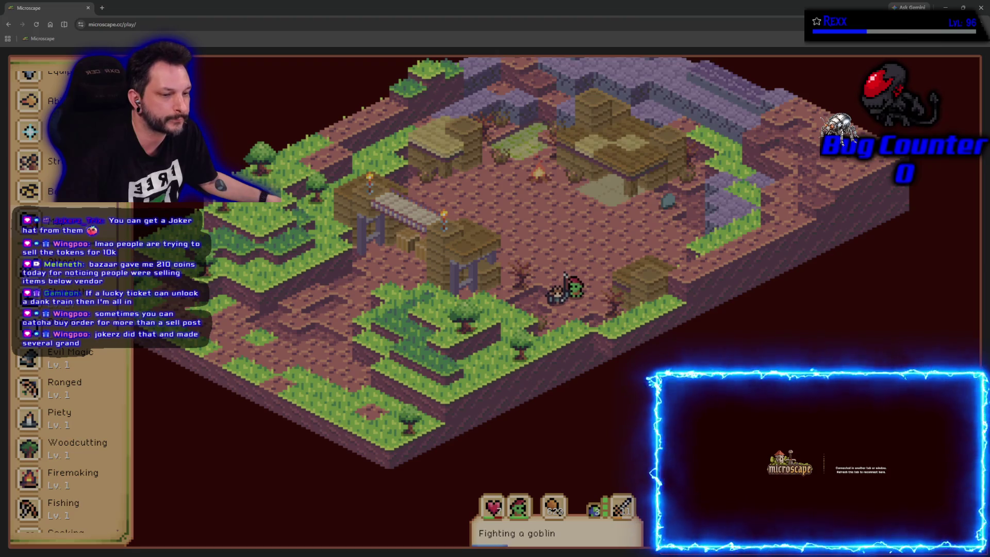
Browse the Bazaar's buy orders, then bring up the character's equipment panel.
left_click(29, 220)
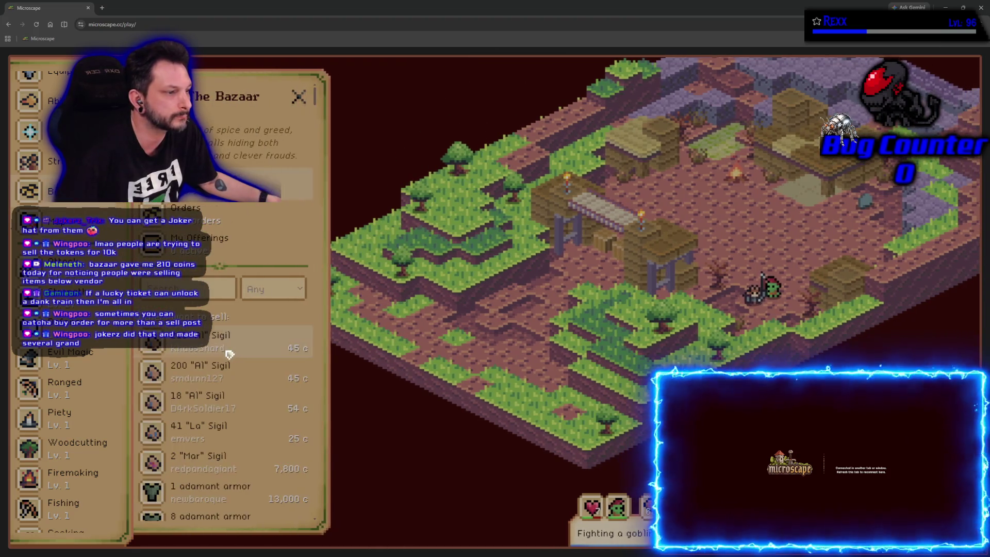
left_click(205, 220)
scroll(220, 343, "down", 1)
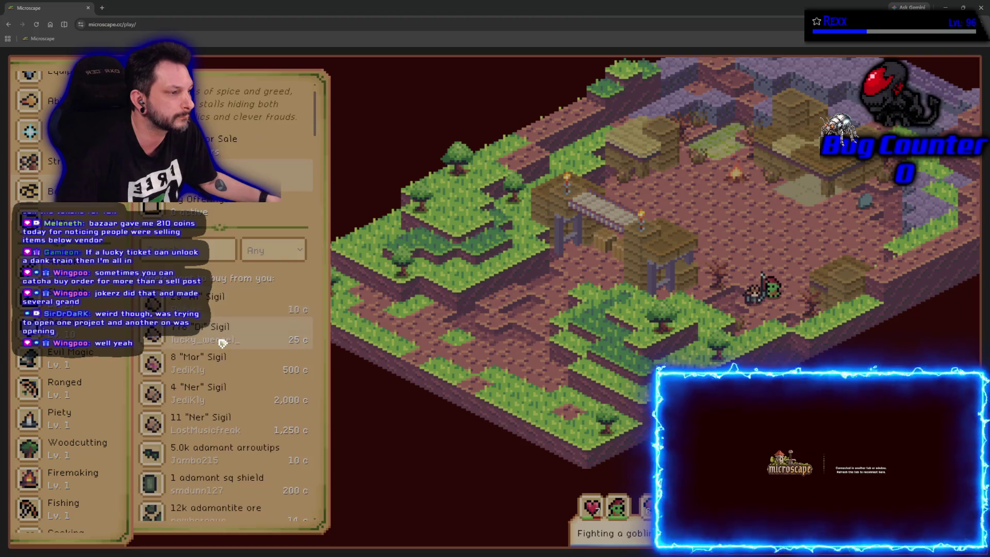
scroll(220, 342, "down", 1)
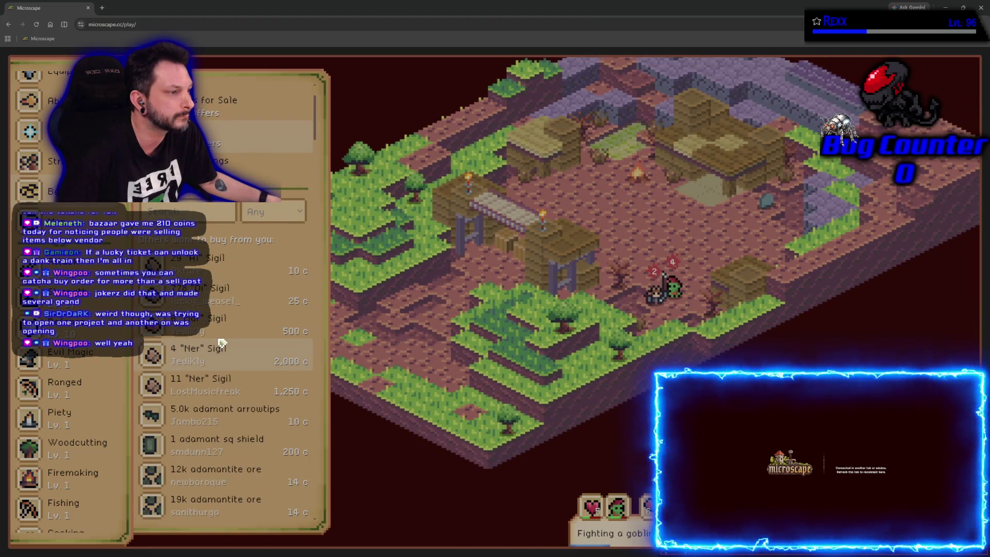
scroll(220, 343, "down", 1)
scroll(221, 343, "down", 1)
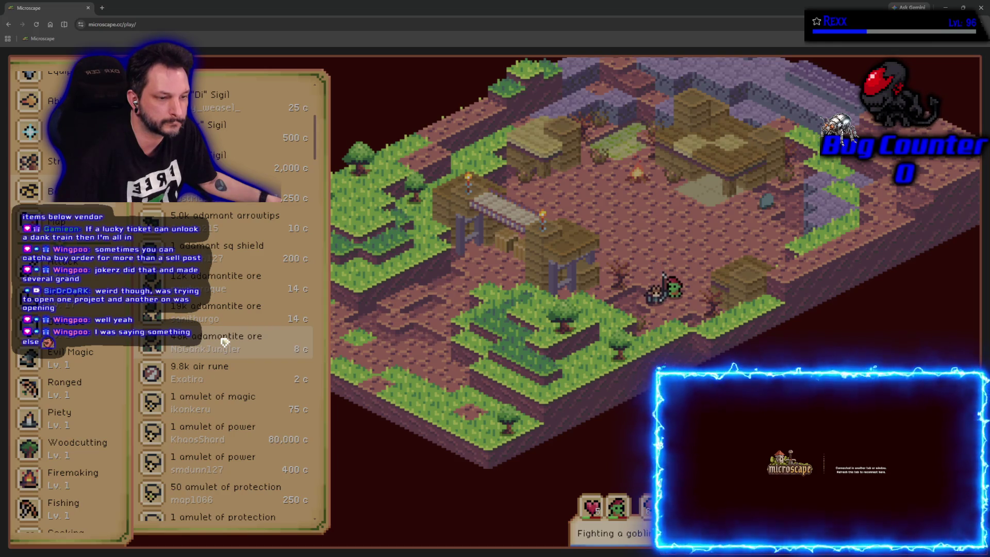
scroll(223, 341, "up", 1)
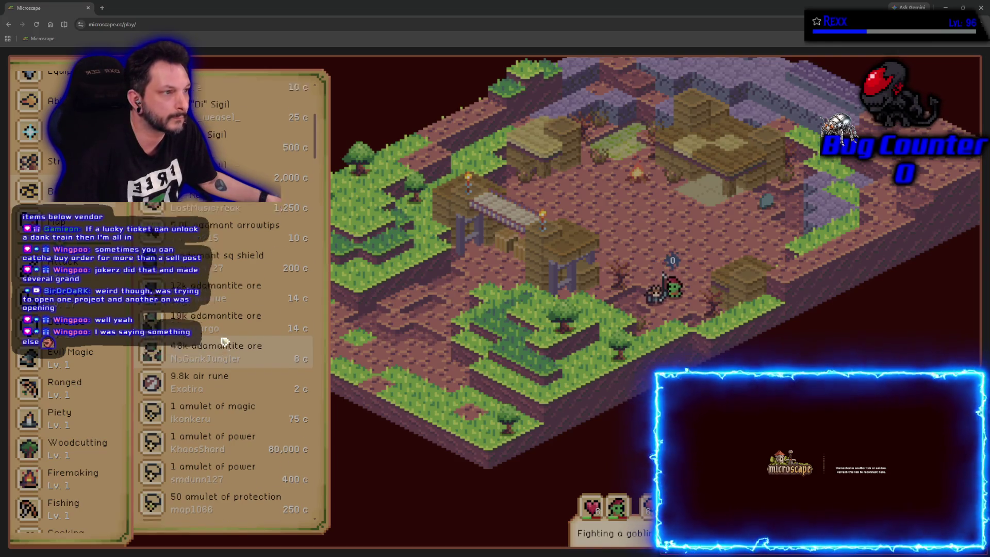
scroll(223, 342, "up", 2)
scroll(223, 341, "up", 1)
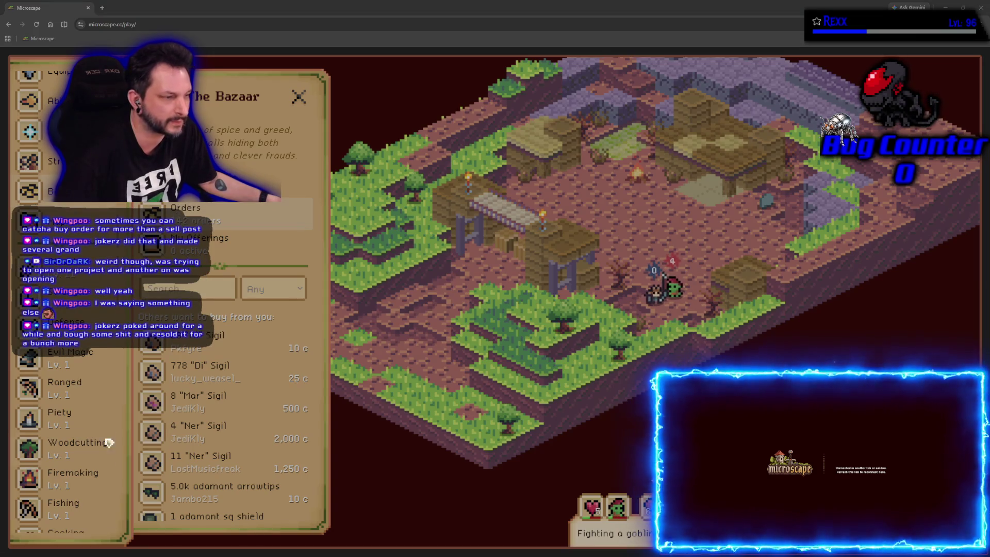
scroll(247, 380, "down", 2)
scroll(247, 382, "down", 3)
scroll(249, 384, "down", 2)
scroll(249, 384, "down", 5)
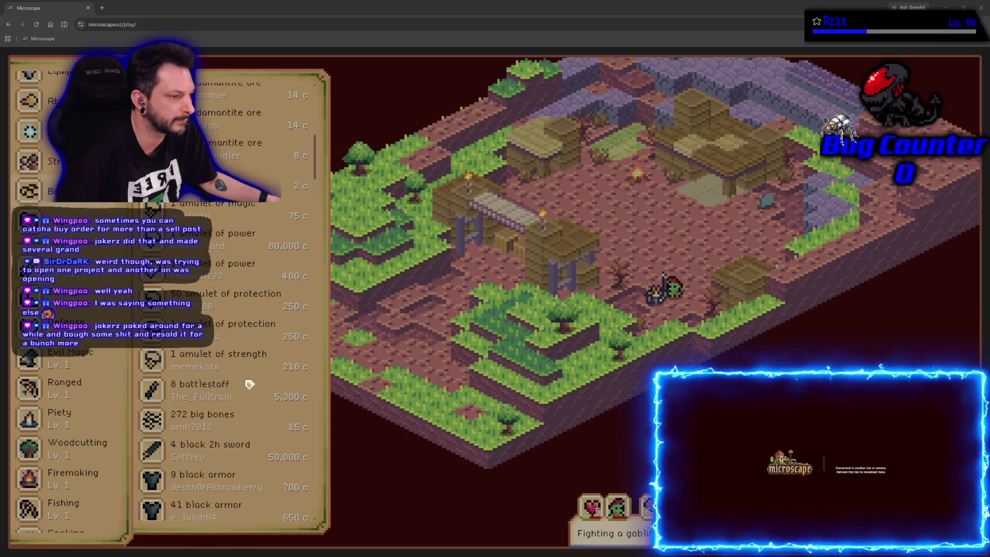
scroll(249, 384, "down", 3)
scroll(248, 379, "up", 6)
scroll(245, 372, "up", 7)
scroll(243, 360, "up", 5)
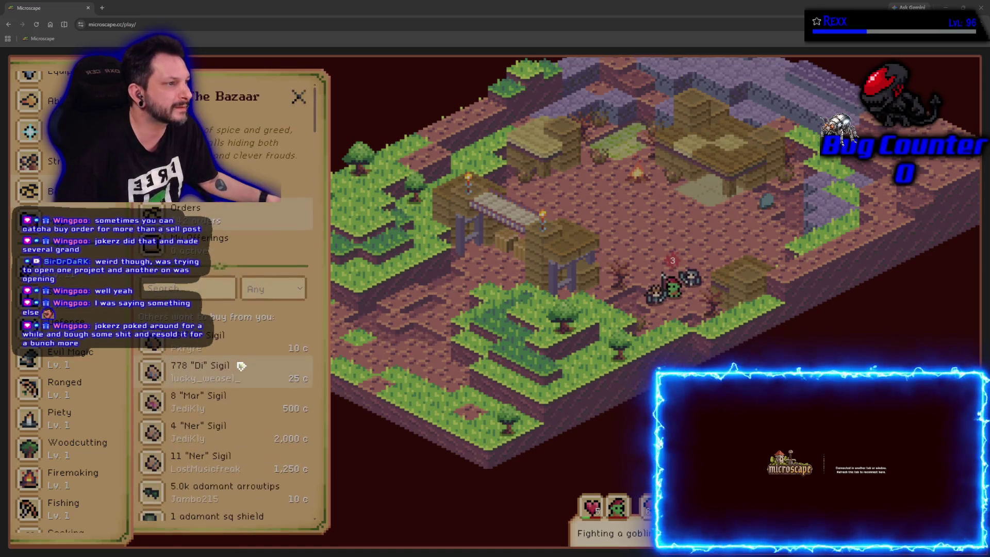
scroll(70, 309, "up", 2)
left_click(62, 147)
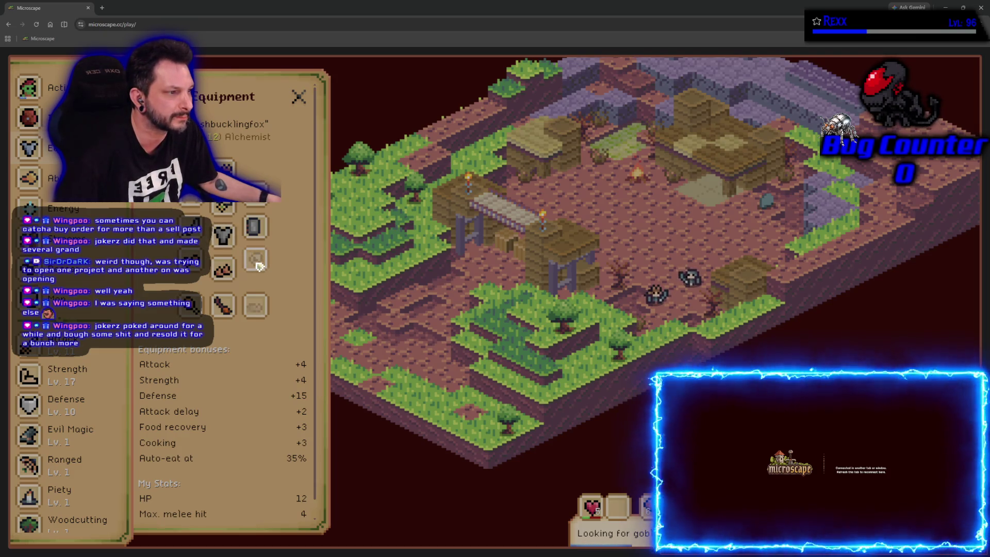
Check the ring and cape equipment slots for options, then switch to the inventory.
left_click(255, 263)
key("Escape")
left_click(256, 227)
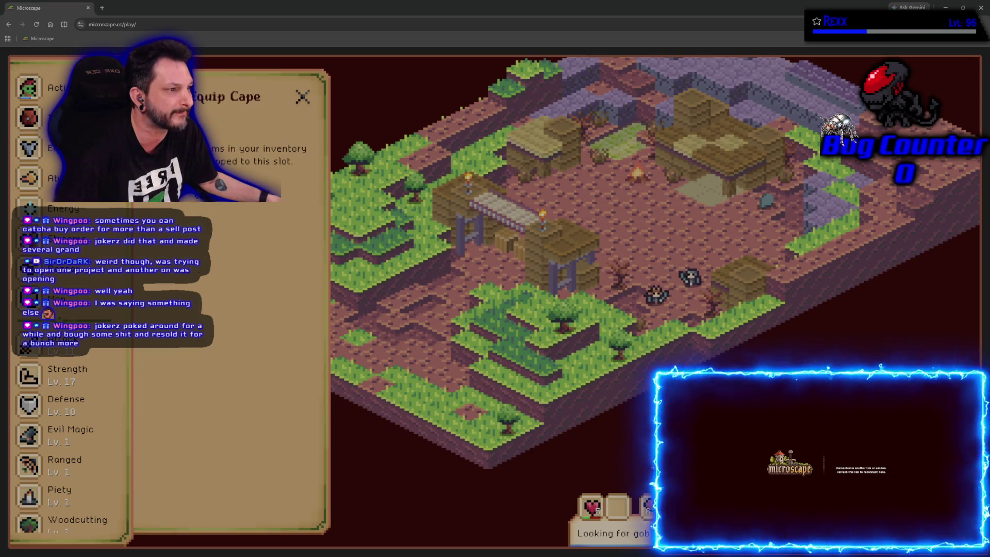
key("Escape")
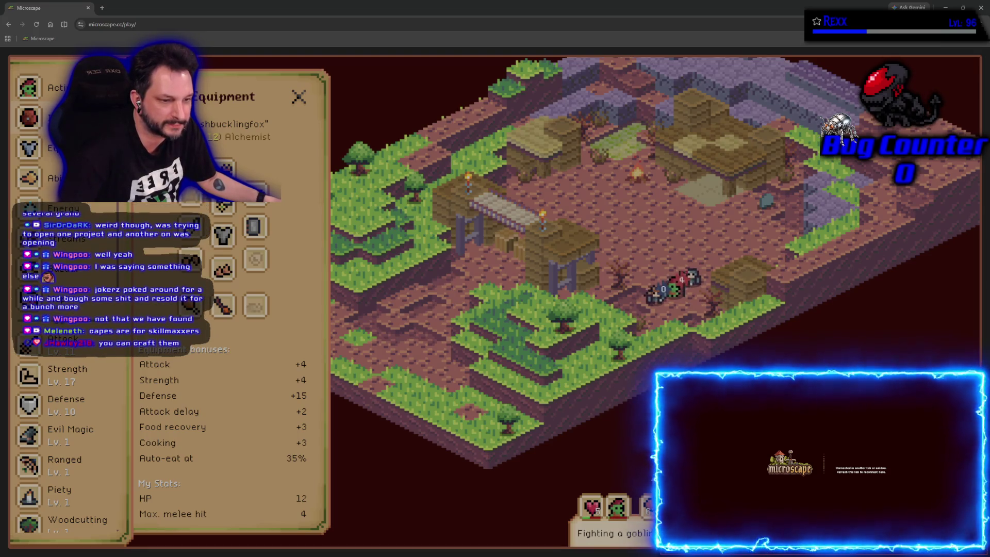
left_click(62, 115)
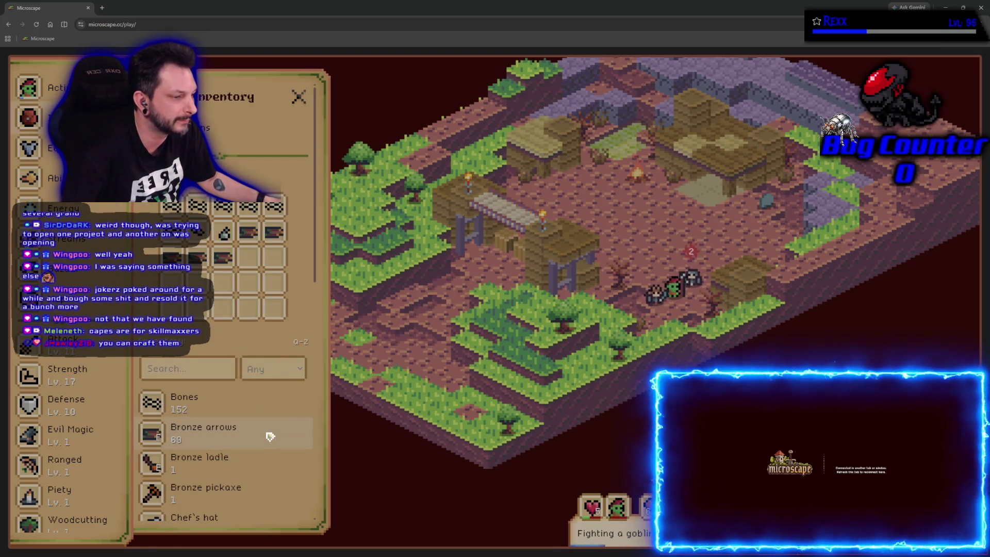
scroll(269, 437, "down", 2)
scroll(270, 437, "down", 2)
scroll(269, 436, "down", 5)
scroll(269, 437, "down", 3)
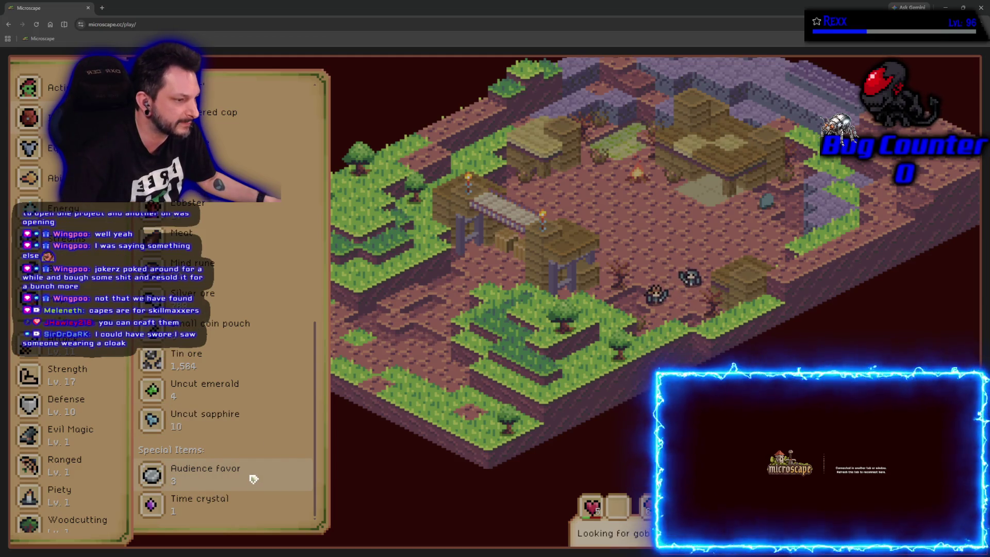
scroll(252, 479, "up", 3)
scroll(251, 474, "up", 5)
scroll(249, 470, "up", 5)
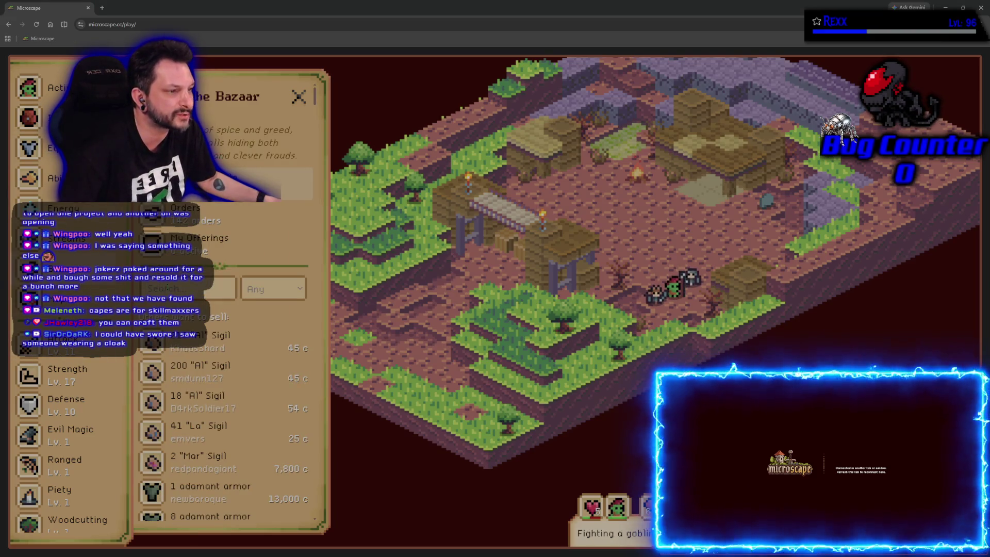
type("cloak")
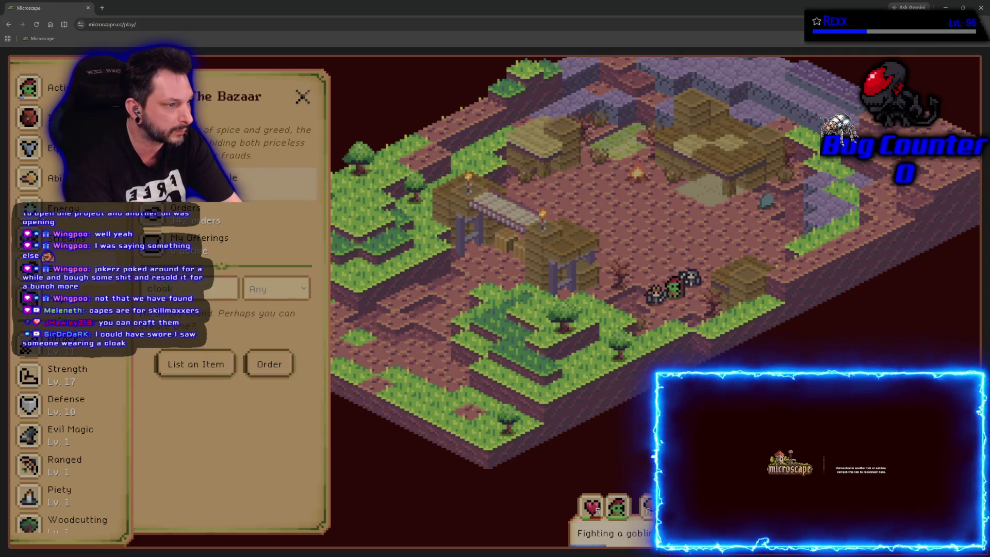
Clear the cloak search from the Bazaar and bring the inventory back up.
key("BackSpace")
key("BackSpace")
key("BackSpace")
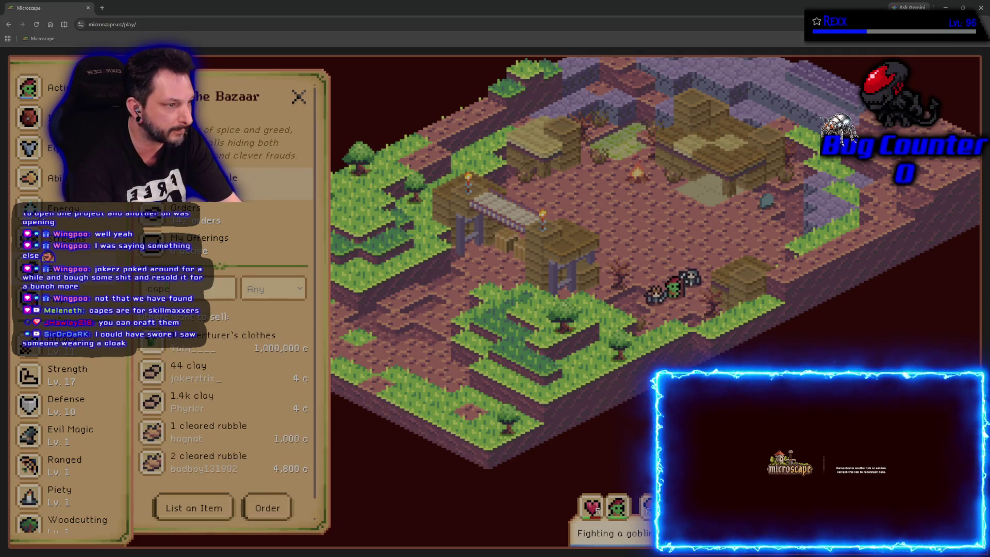
key("BackSpace")
key("BackSpace")
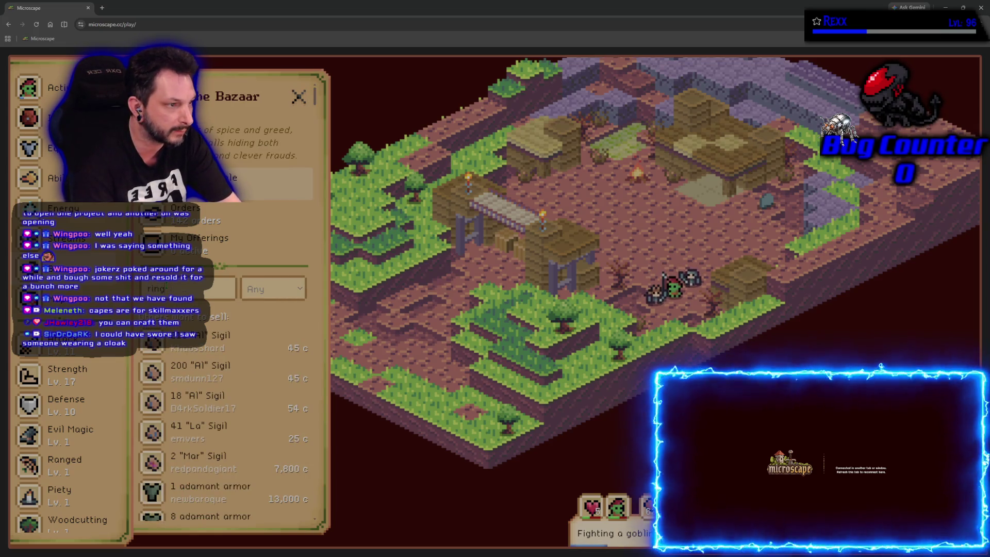
type("string")
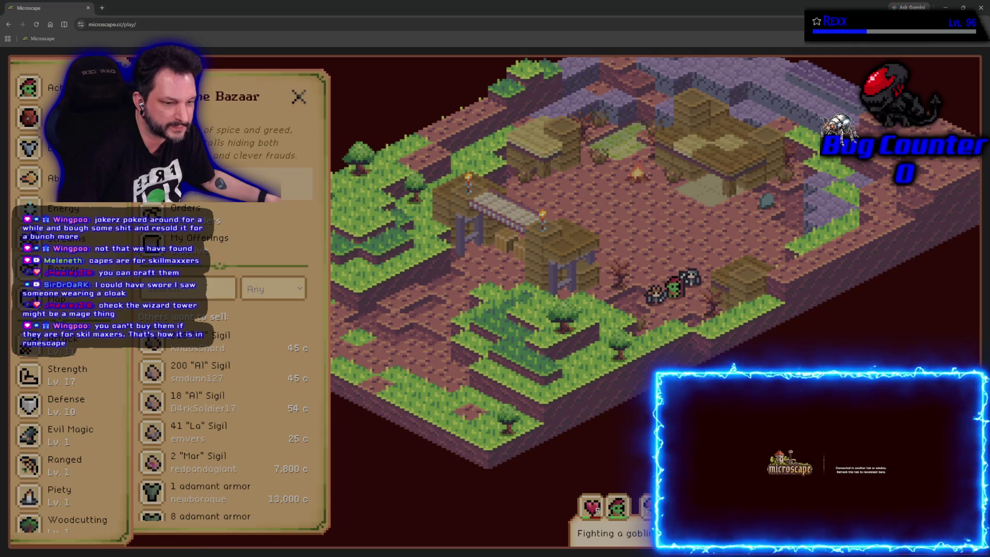
key("i")
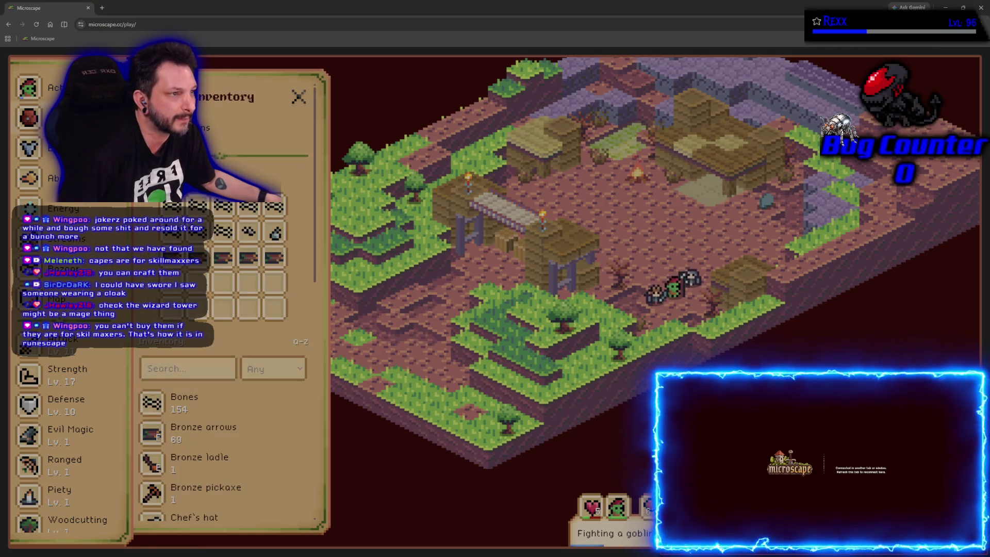
Glance at the equipment and energy panels and close them so the goblin area fills the view.
key("e")
left_click(297, 97)
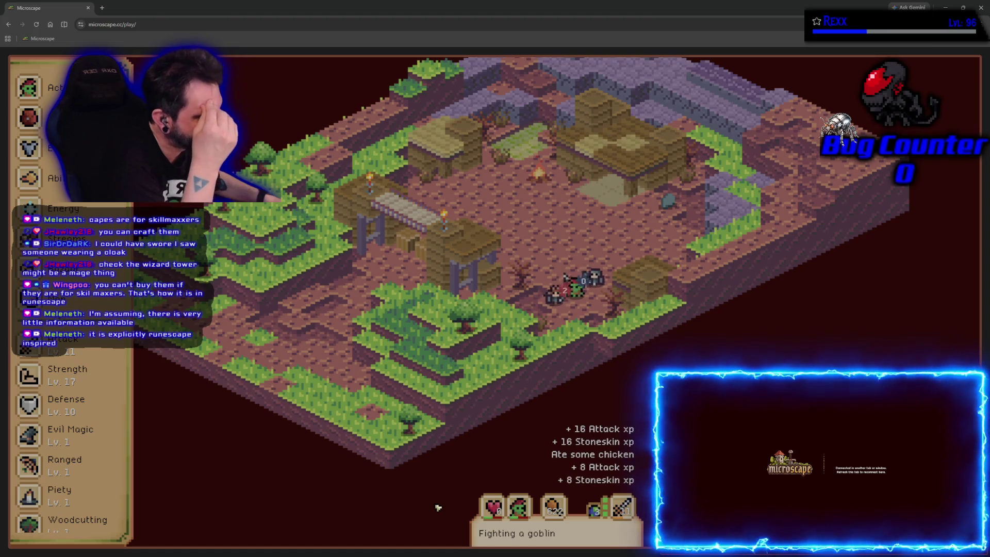
left_click(561, 514)
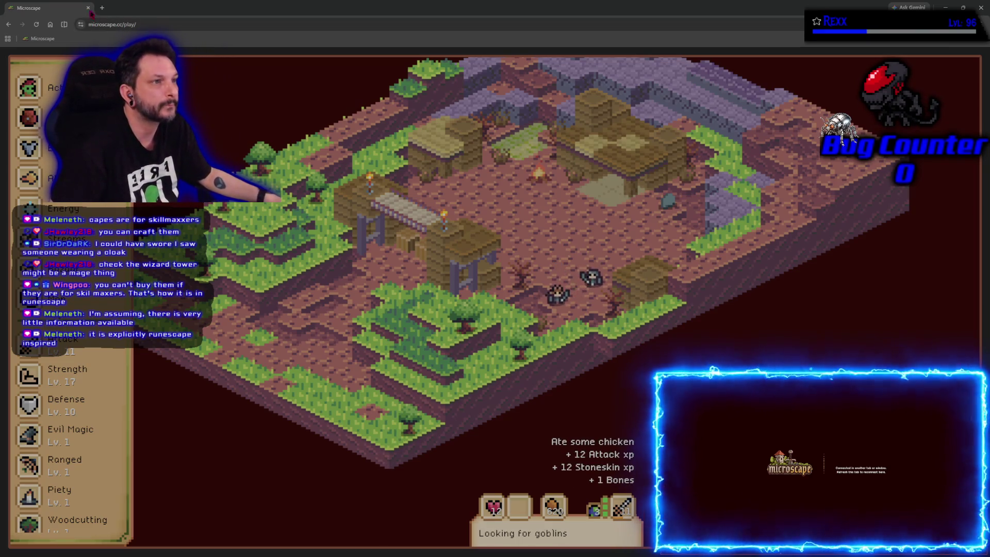
left_click(72, 210)
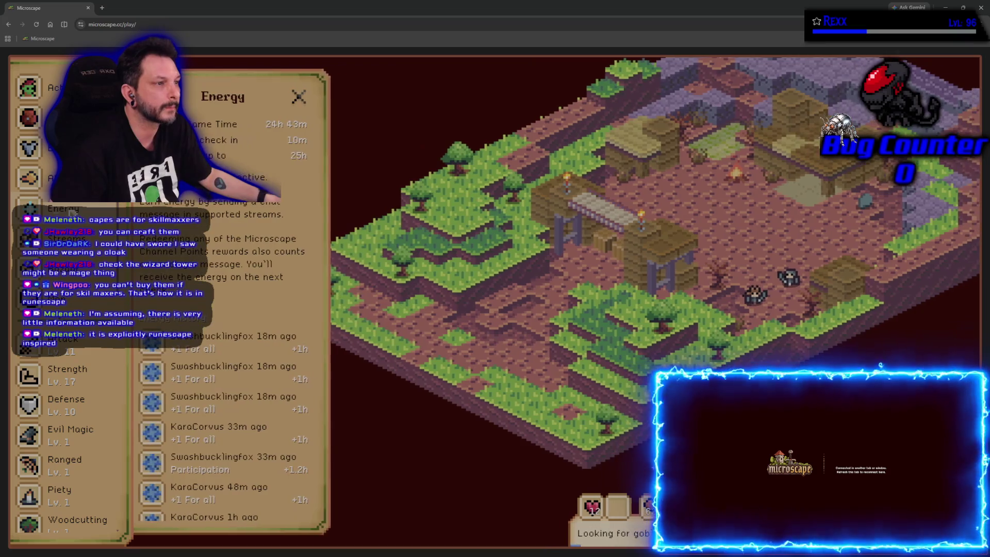
left_click(299, 96)
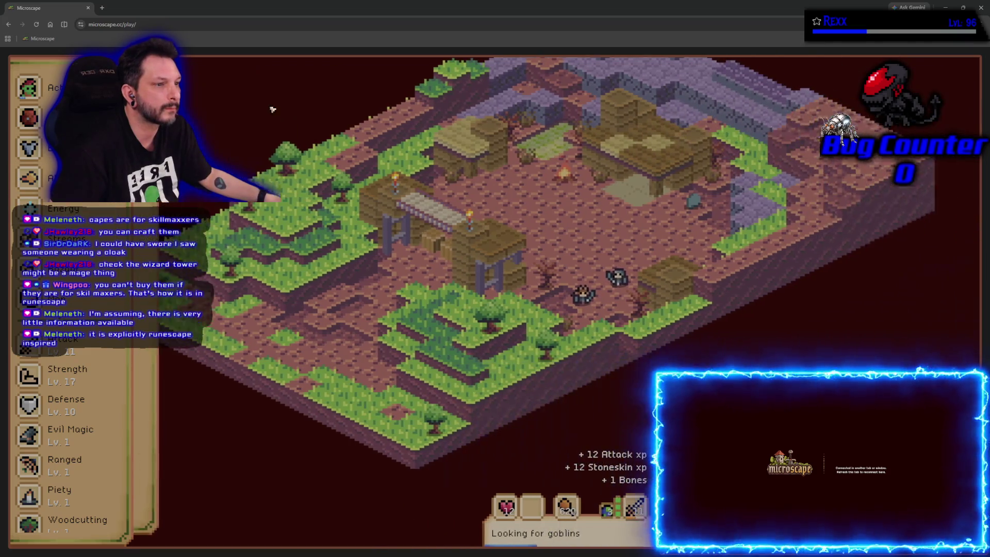
scroll(70, 348, "down", 3)
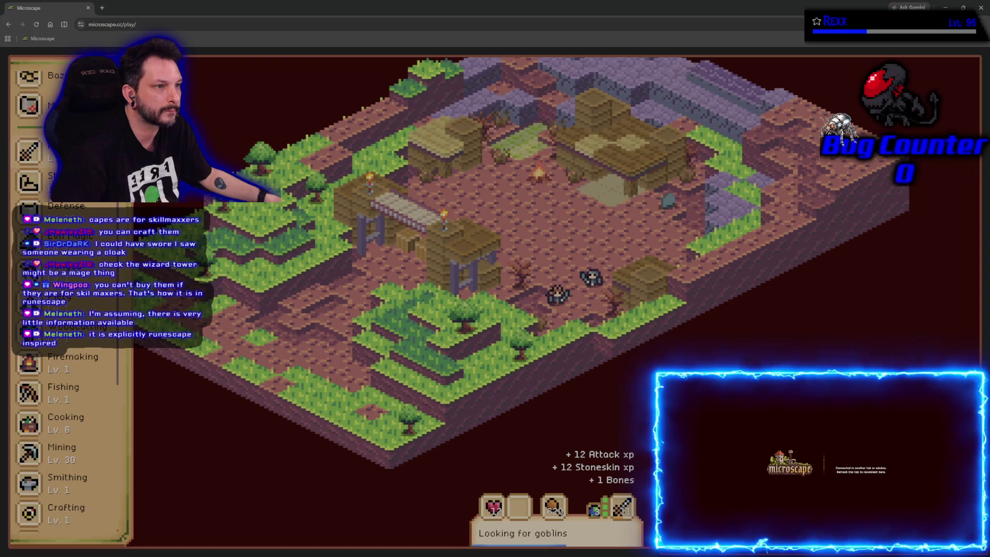
Browse world-map locations: Wicked Monastery, Ice Cavern, Sorcerer's Tower, Oracle's Village, Drakestone Isle, Solace Shoals.
left_click(70, 105)
scroll(328, 315, "down", 2)
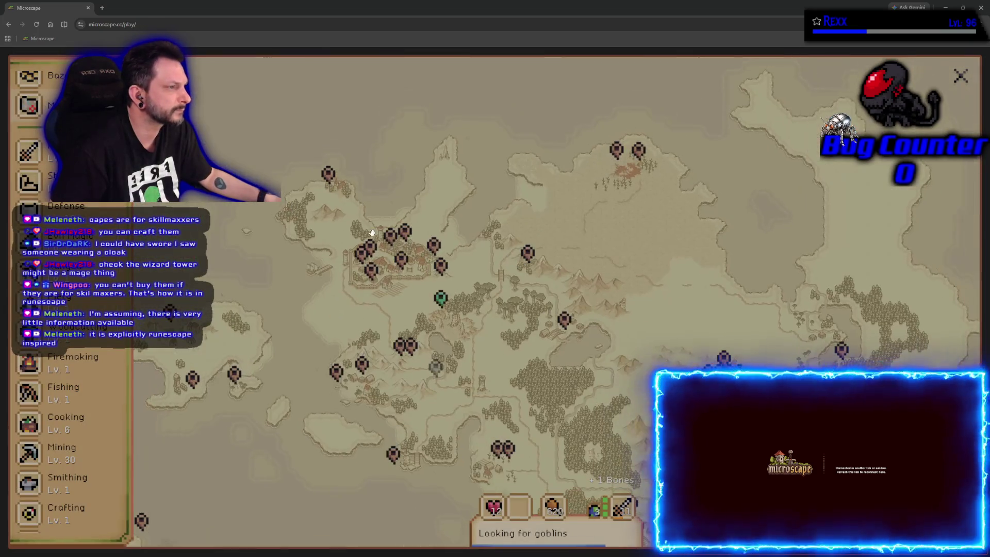
left_click(328, 175)
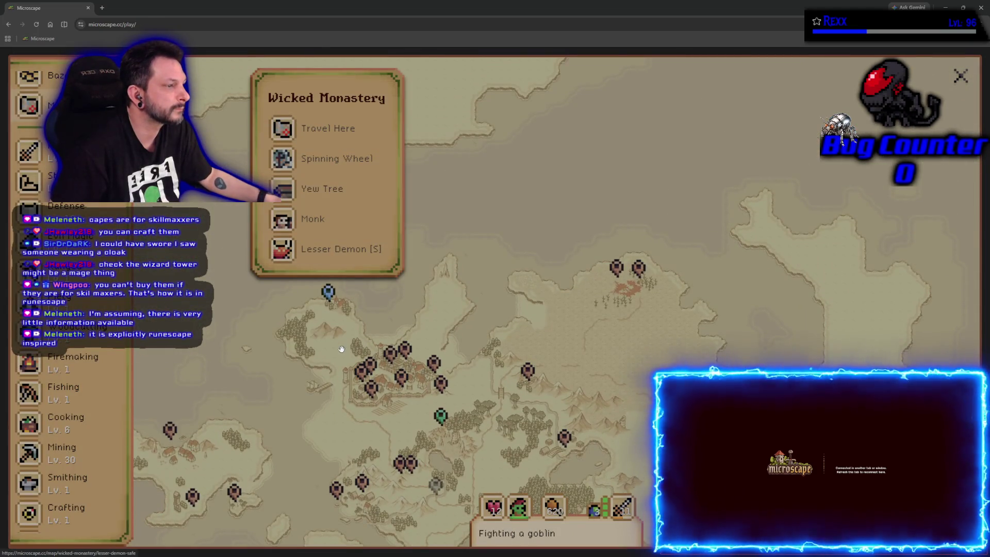
mouse_move(612, 292)
left_mouse_down()
mouse_move(601, 64)
mouse_move(823, 87)
left_mouse_up()
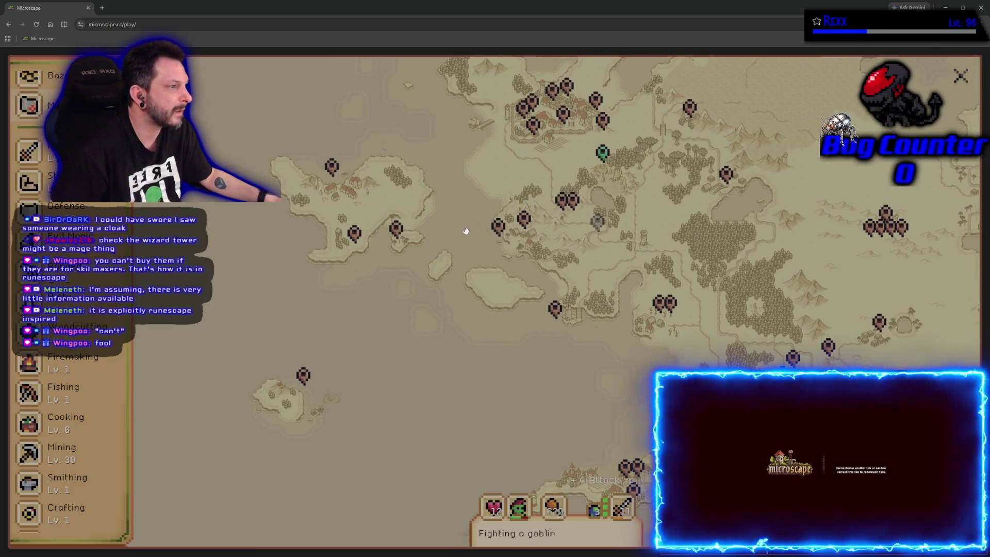
left_click(395, 230)
left_click(353, 325)
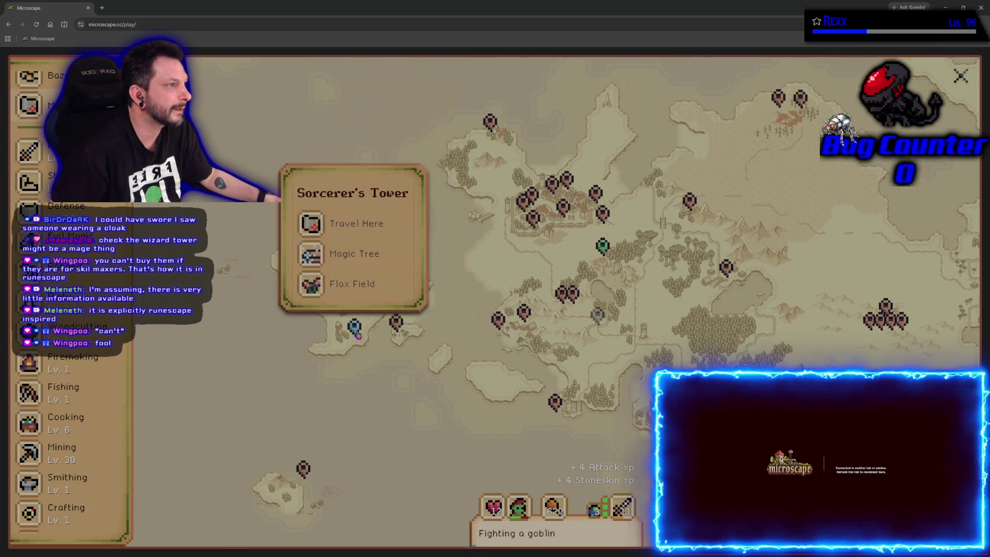
left_click(323, 352)
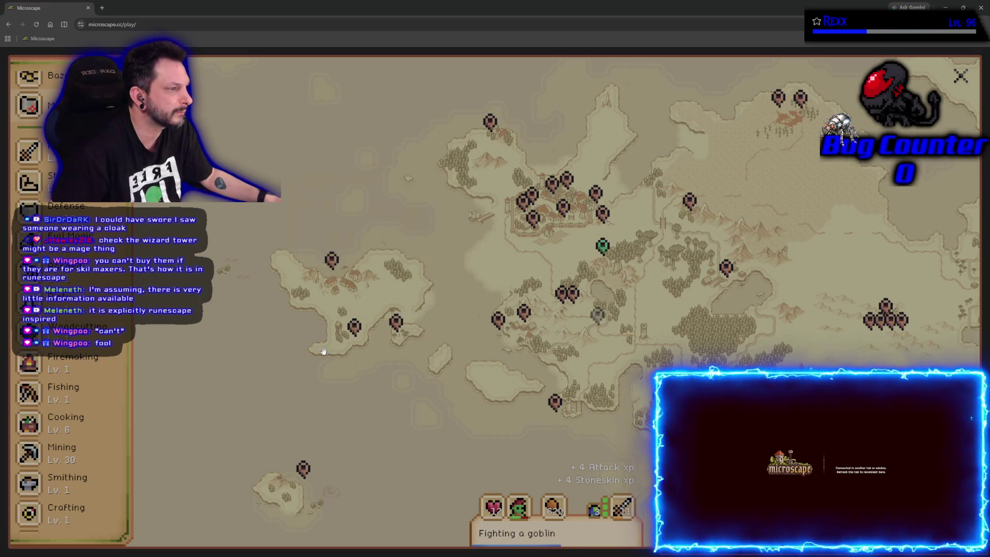
left_click(332, 262)
left_click(302, 338)
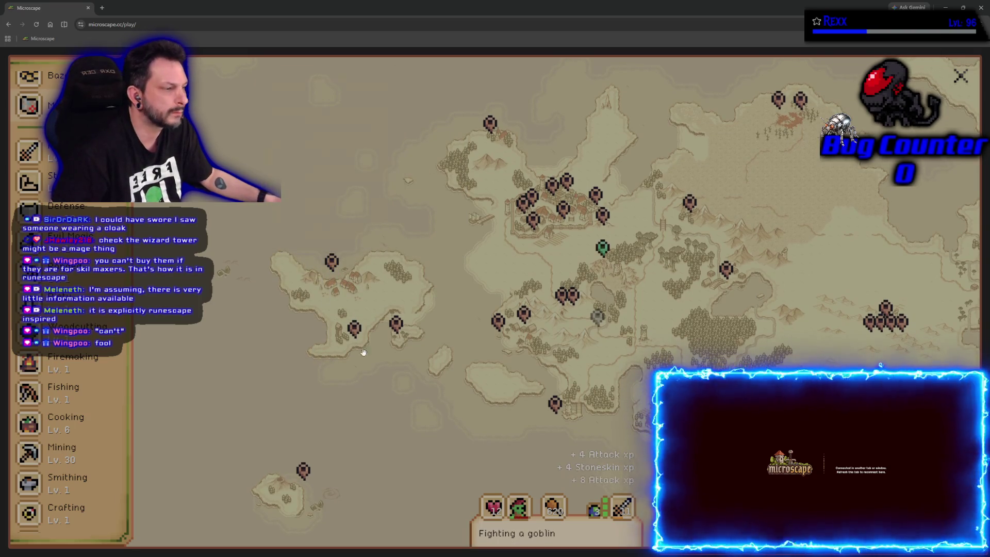
left_click(302, 469)
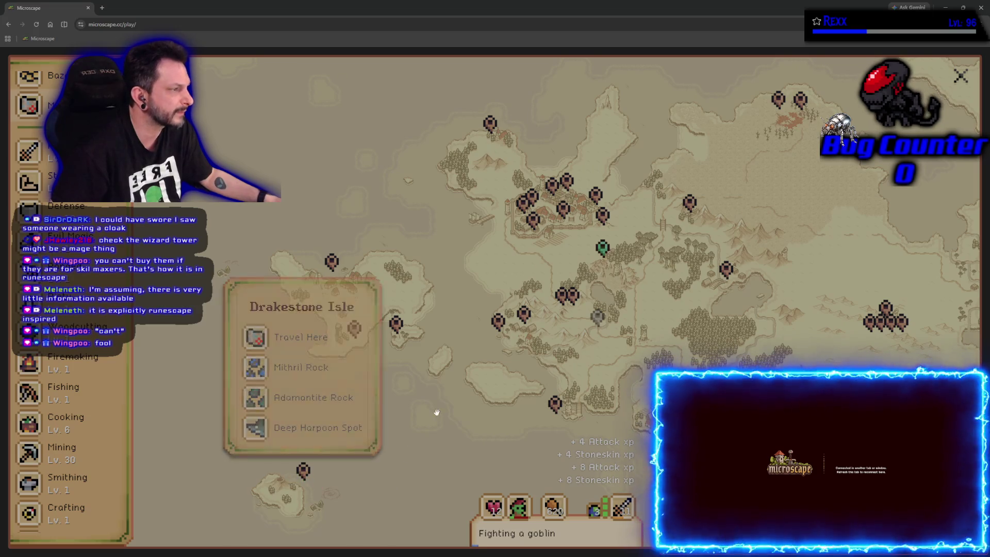
left_click(496, 321)
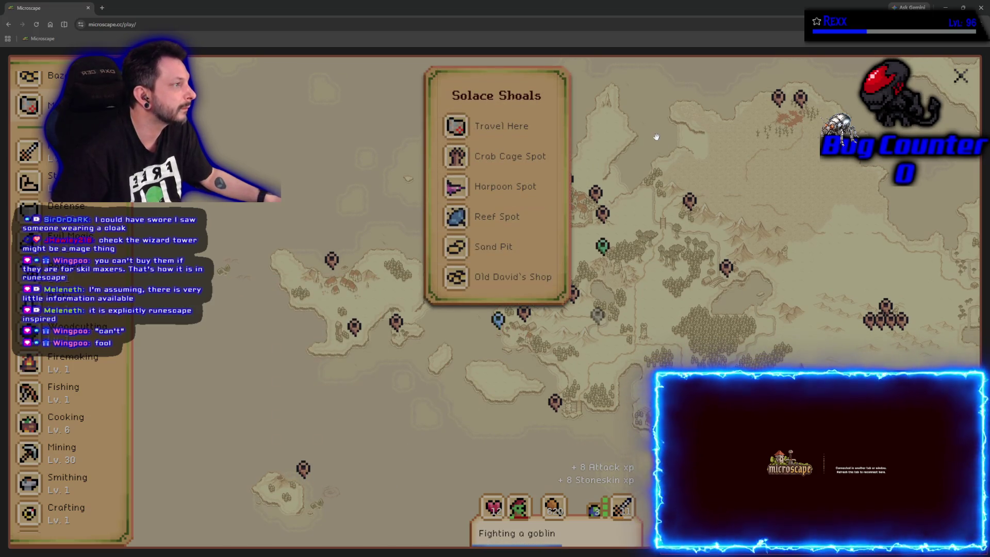
left_click(610, 183)
Inspect the O'Rock locations: Castle Yard, Jester's Room, Bank Vault, Hair Salon, Sewers, East Mine, Lava Maze Entrance.
left_click(563, 187)
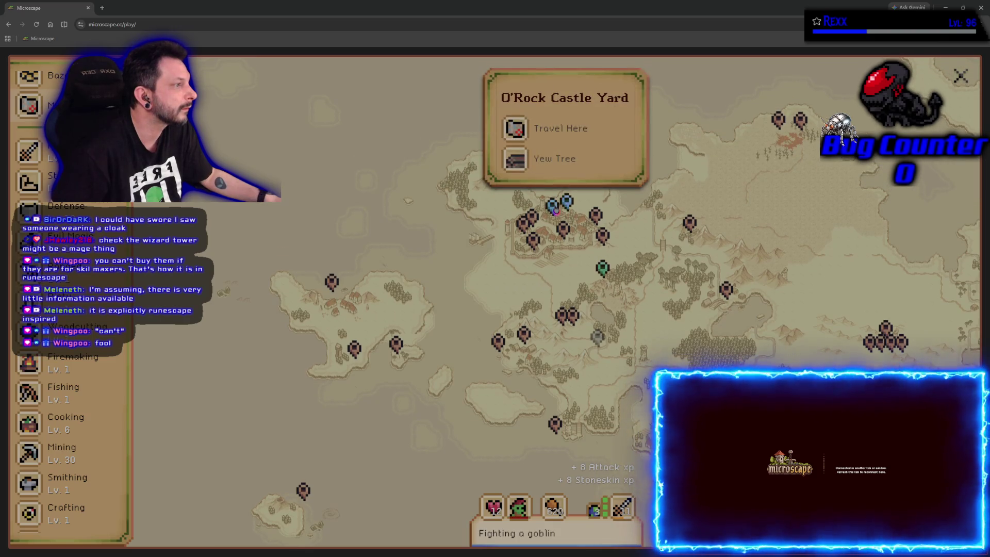
left_click(551, 206)
left_click(533, 223)
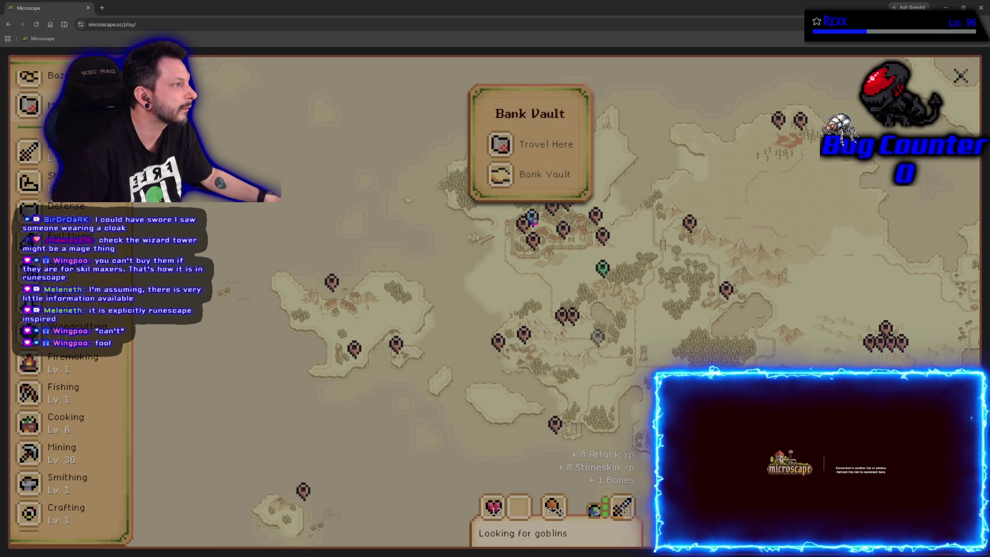
left_click(551, 210)
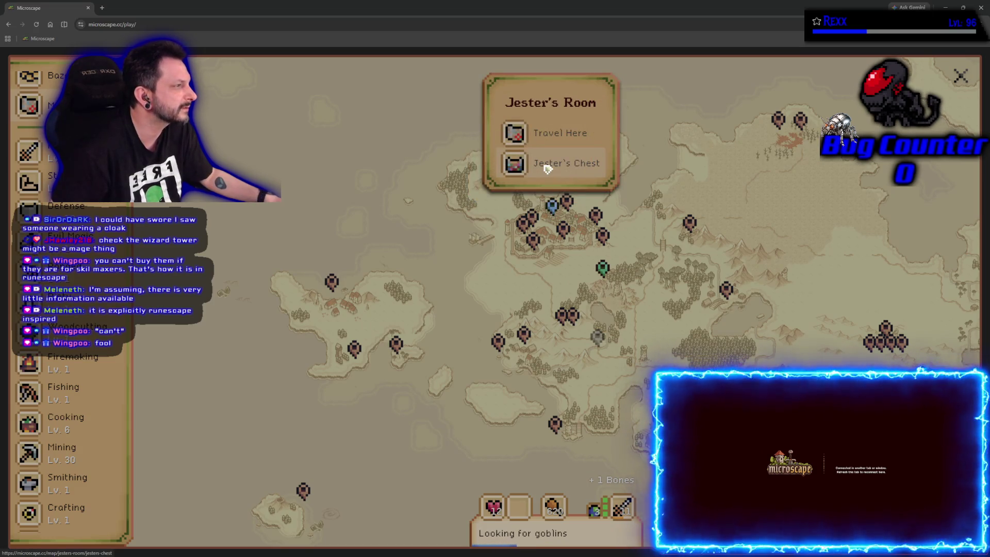
left_click(532, 243)
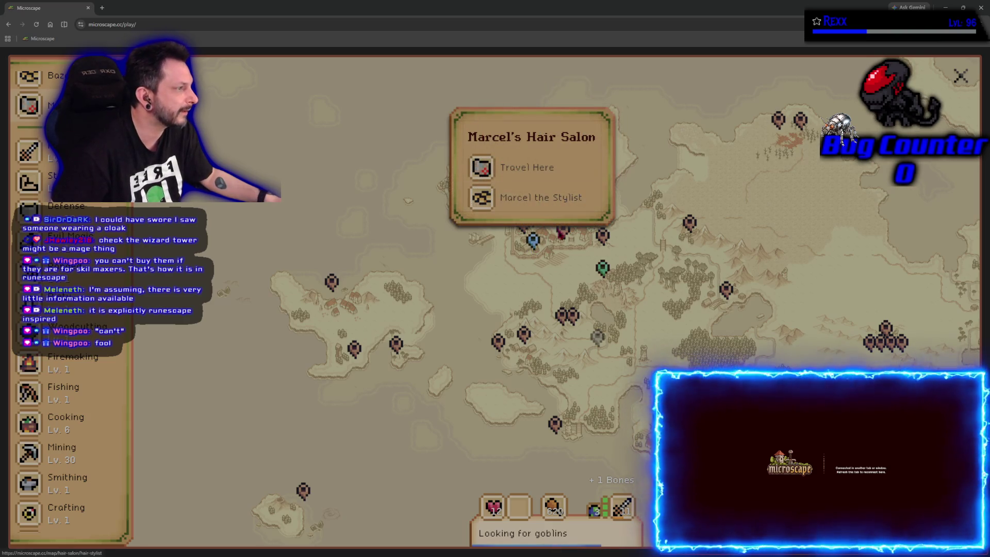
left_click(569, 238)
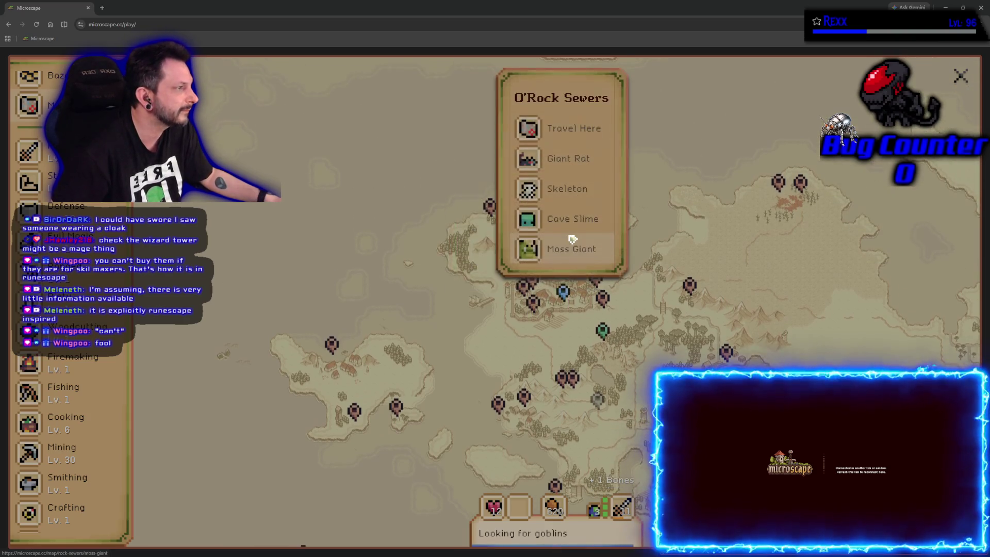
left_click(601, 300)
left_click(786, 193)
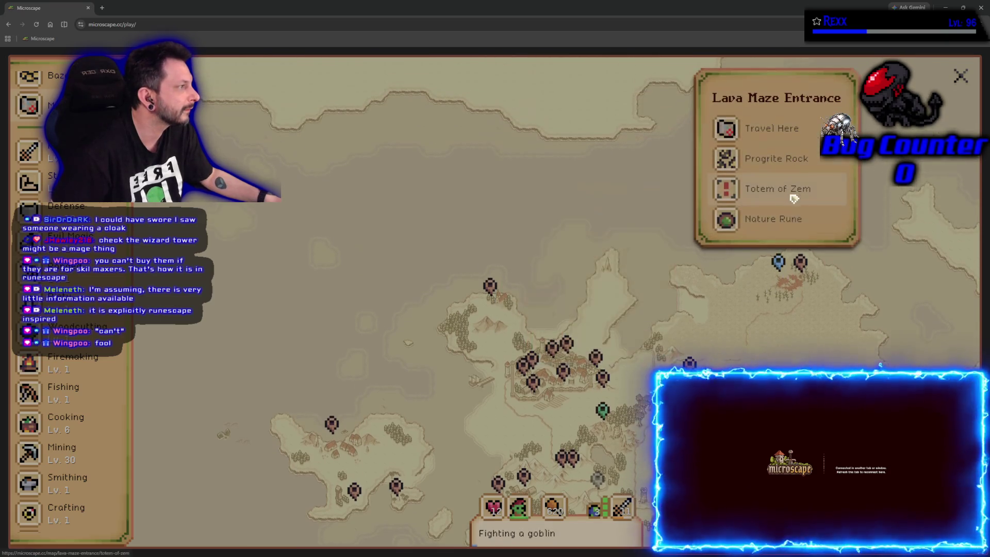
Check Havendell Dungeon, Al-Sahra, Fellroot Swamp and Falcrest Bank, then bring up the Wizard's Tower details.
left_click_drag(788, 337, 650, 191)
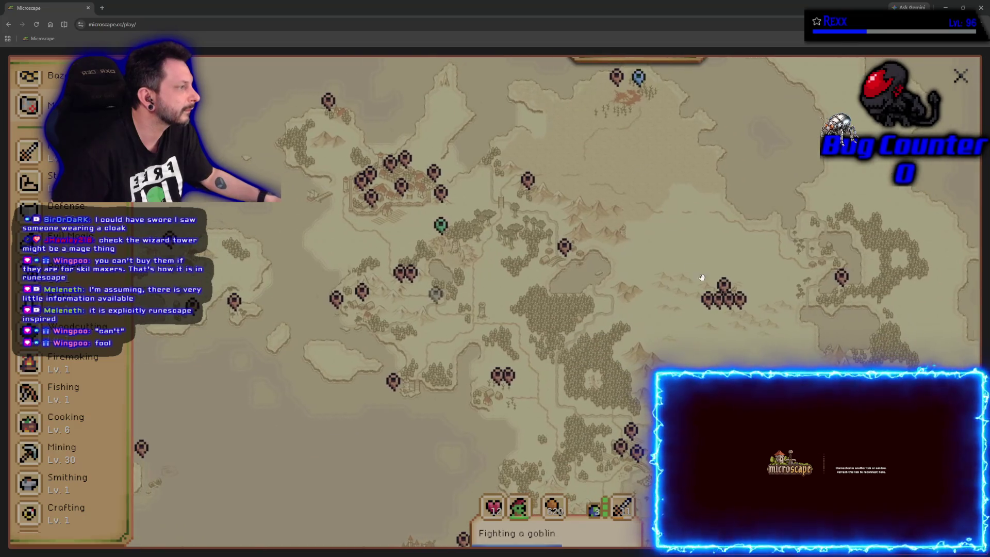
left_click(842, 279)
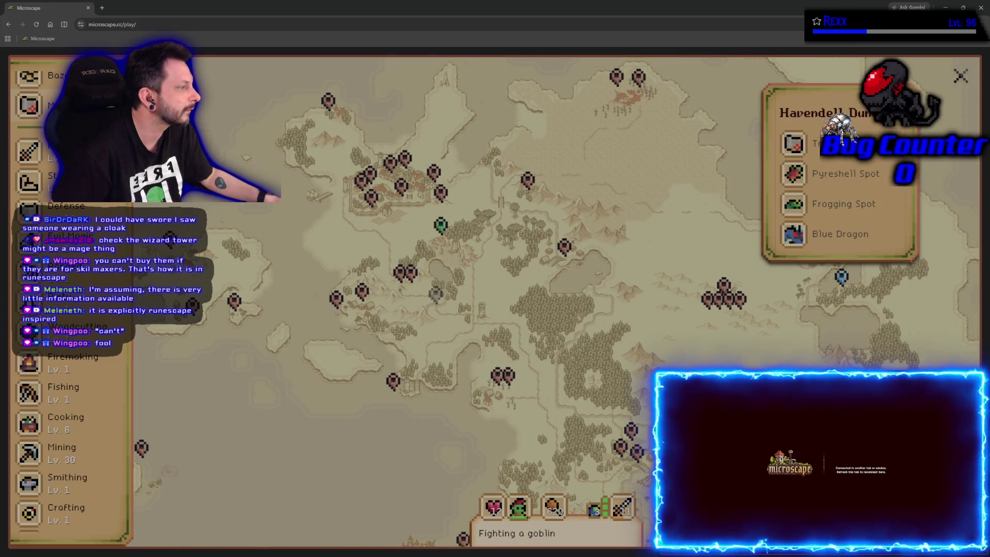
left_click(717, 395)
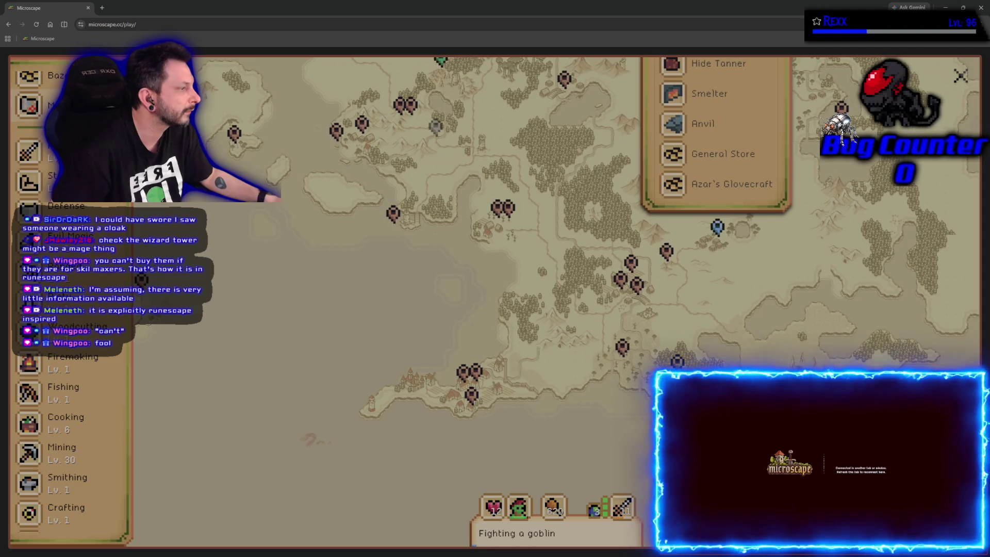
left_click(677, 359)
left_click(471, 395)
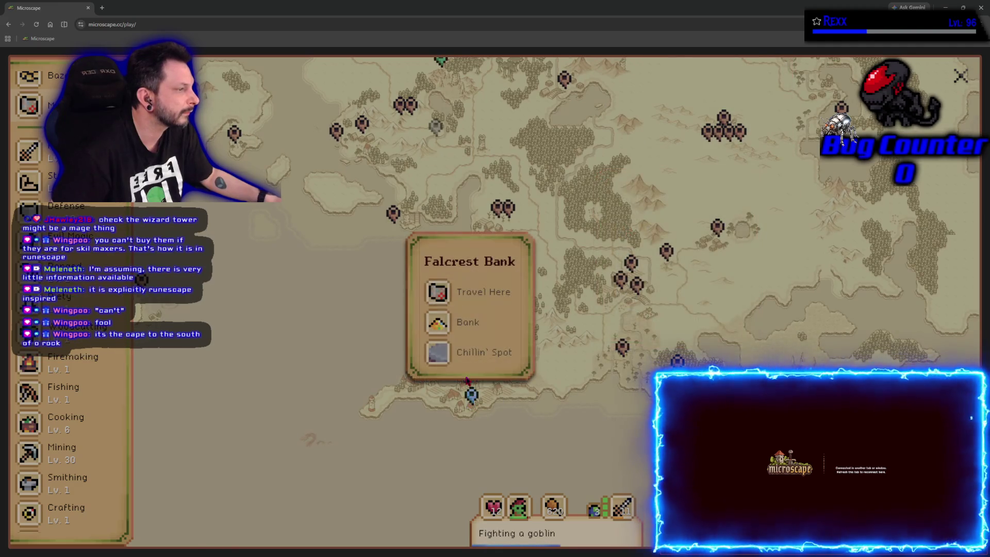
left_click(623, 349)
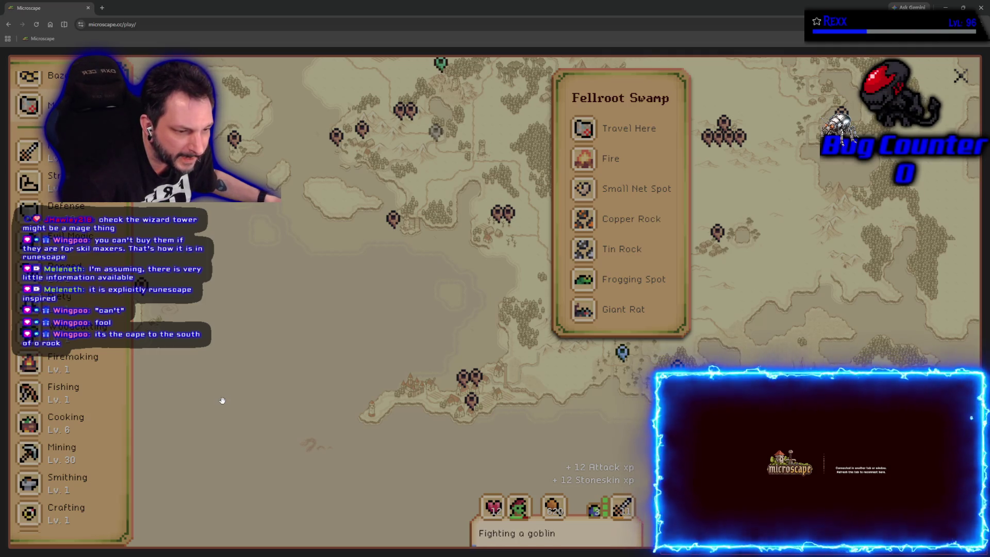
scroll(309, 355, "up", 5)
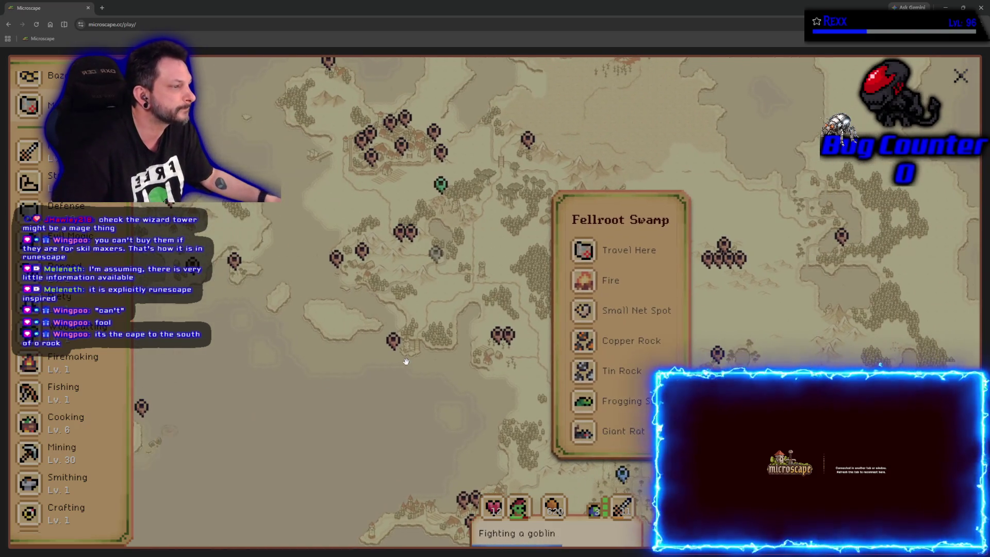
left_click(392, 340)
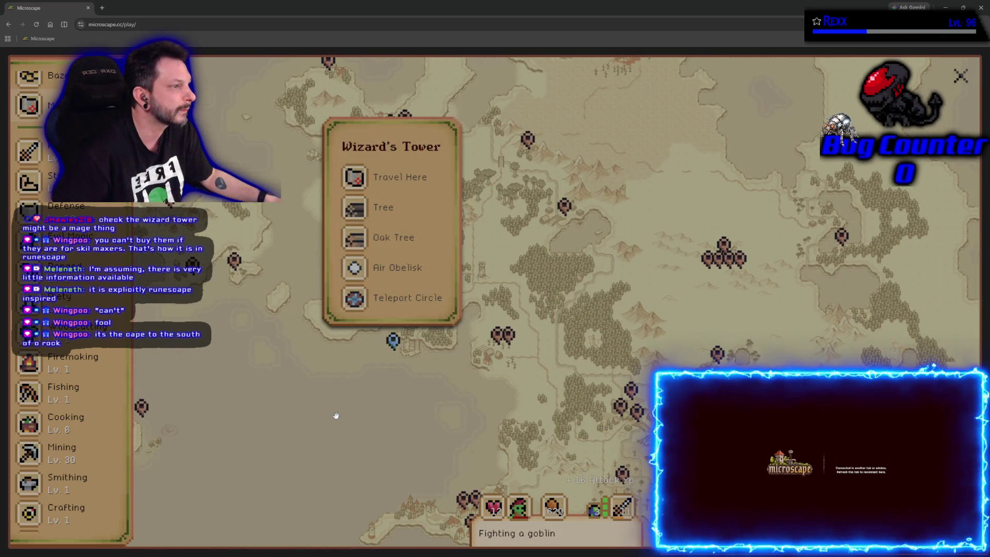
Travel to the Wizard's Tower and pan around the surrounding island.
left_click(388, 177)
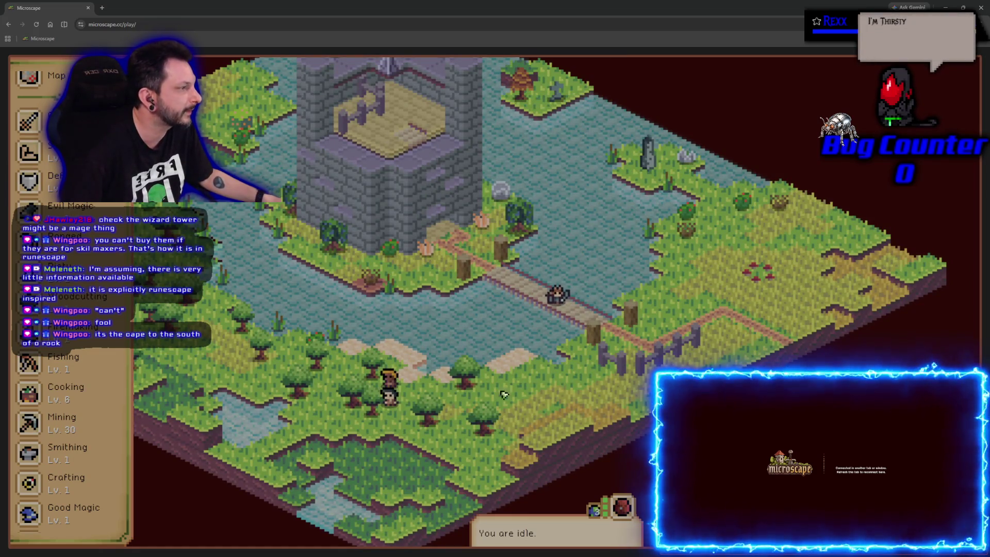
scroll(573, 267, "down", 3)
scroll(523, 253, "up", 4)
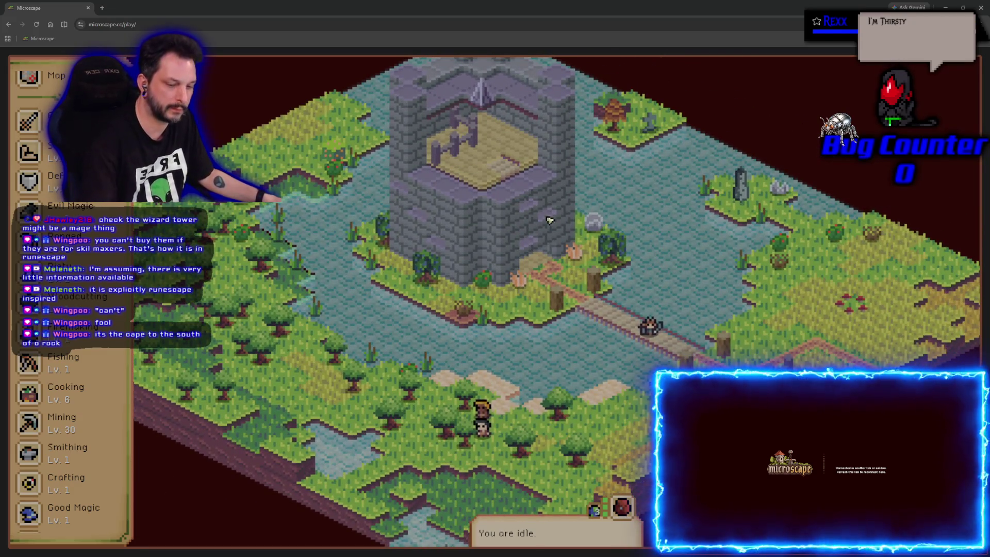
right_click(616, 263)
right_click(562, 305)
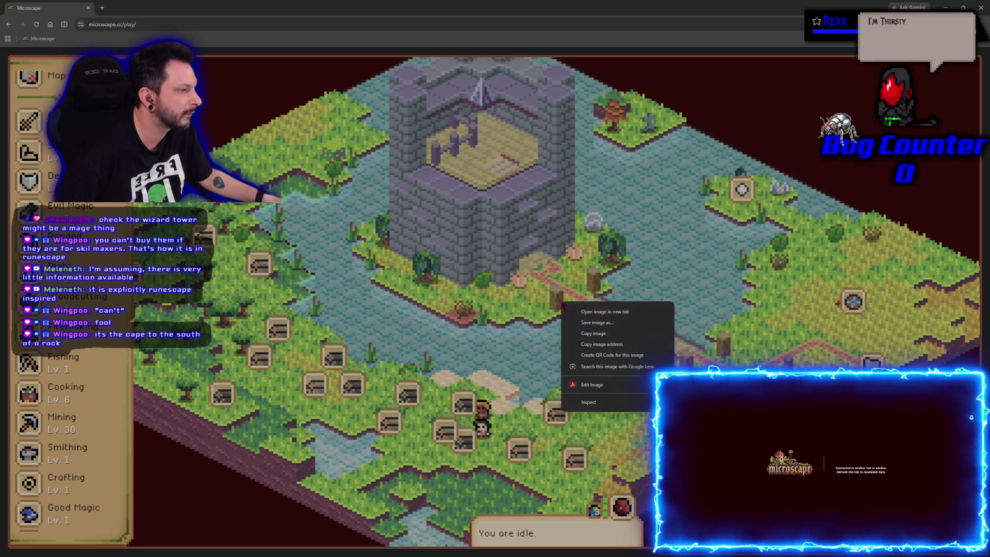
left_click_drag(723, 431, 843, 354)
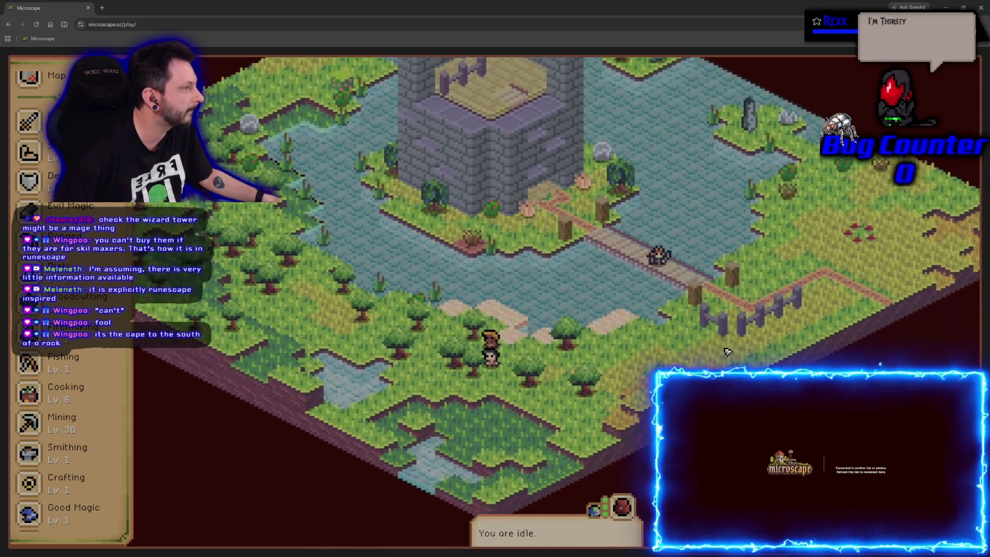
scroll(843, 354, "up", 2)
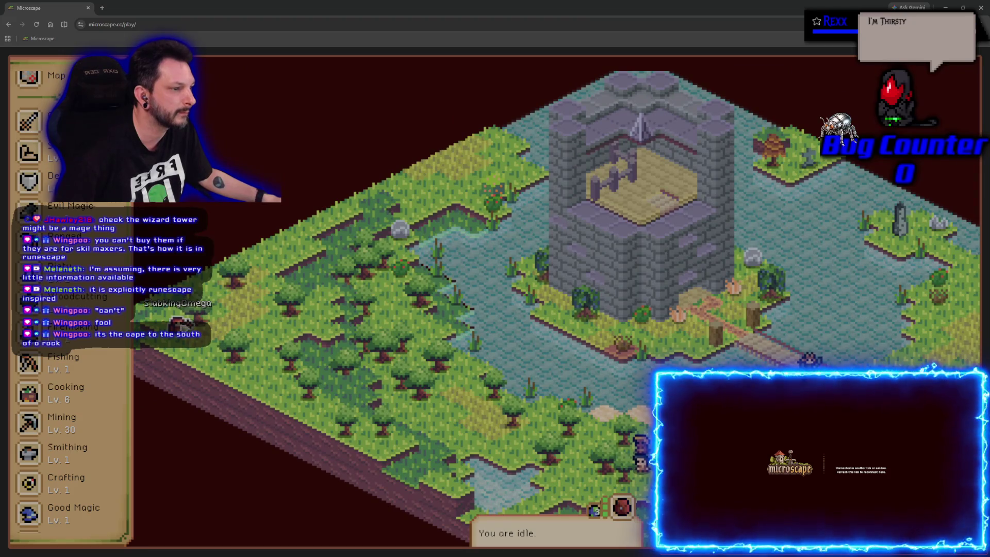
left_click_drag(580, 259, 338, 234)
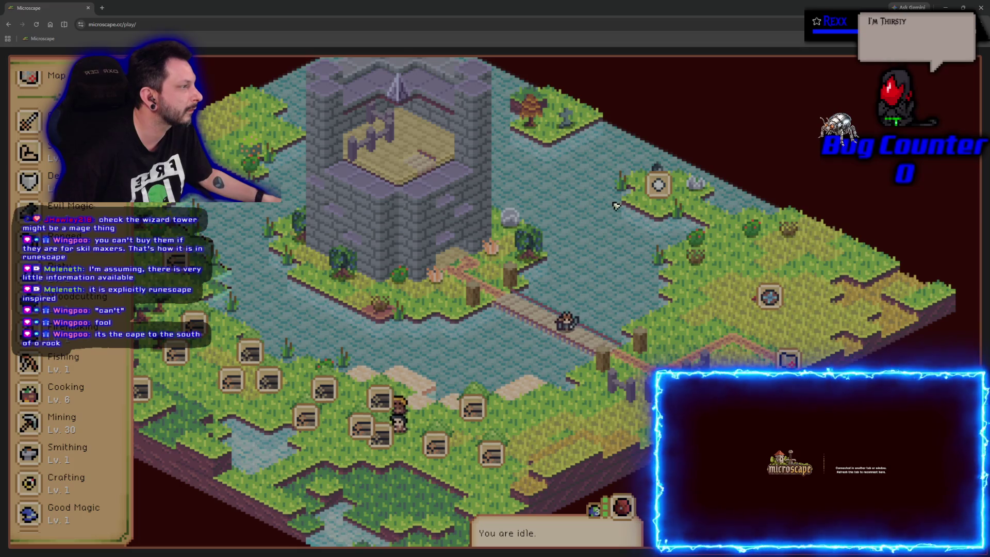
Read the Air Obelisk's information, then reopen the world map.
left_click(658, 183)
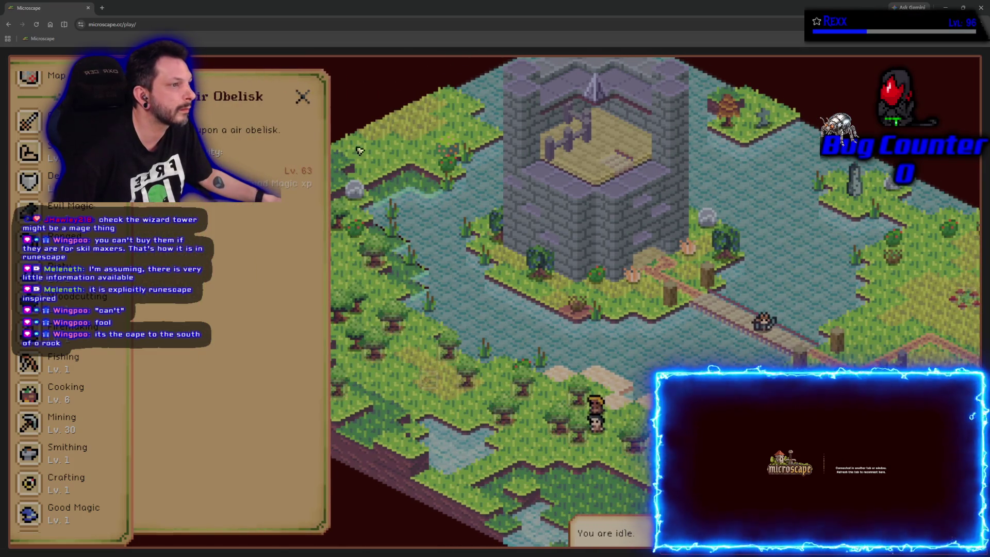
left_click(302, 96)
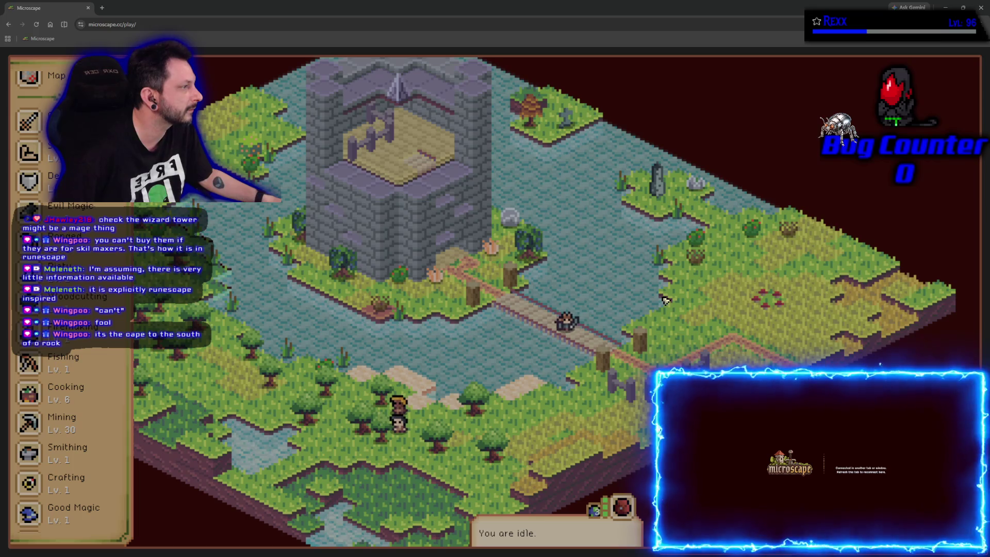
right_click(663, 300)
right_click(580, 294)
left_click(771, 298)
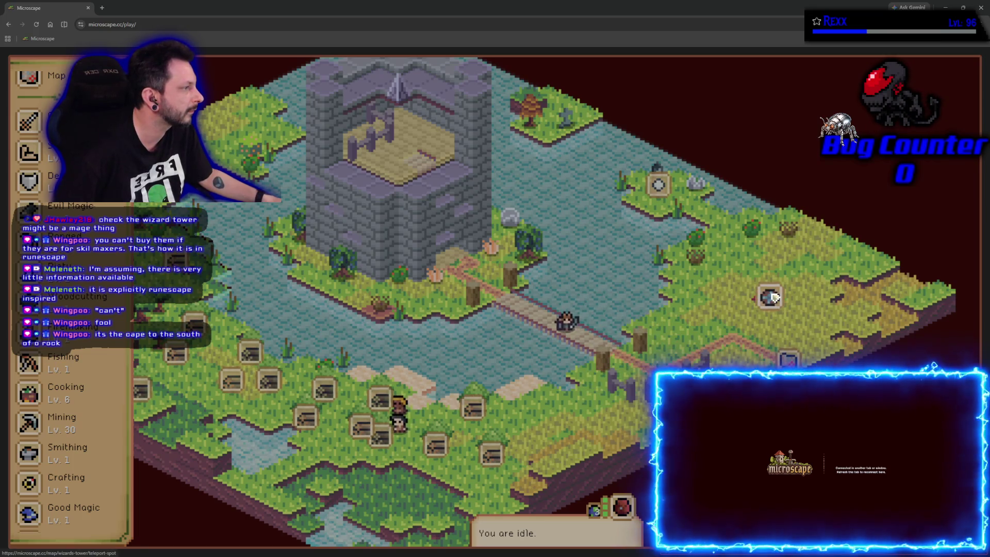
left_click(360, 419)
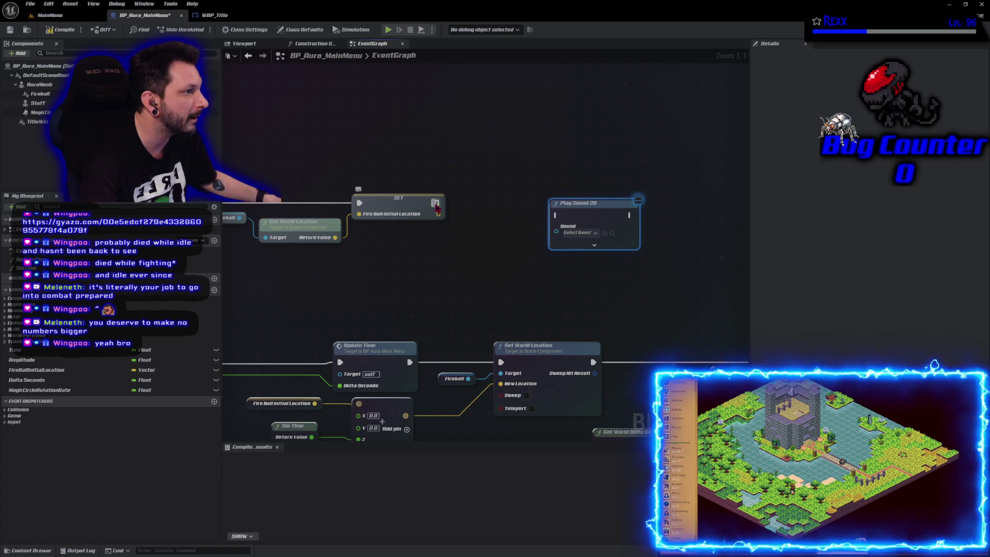
Connect the SET node's execution pin to the Play Sound 2D node.
mouse_move(439, 203)
left_mouse_down()
mouse_move(555, 215)
mouse_move(519, 211)
left_mouse_up()
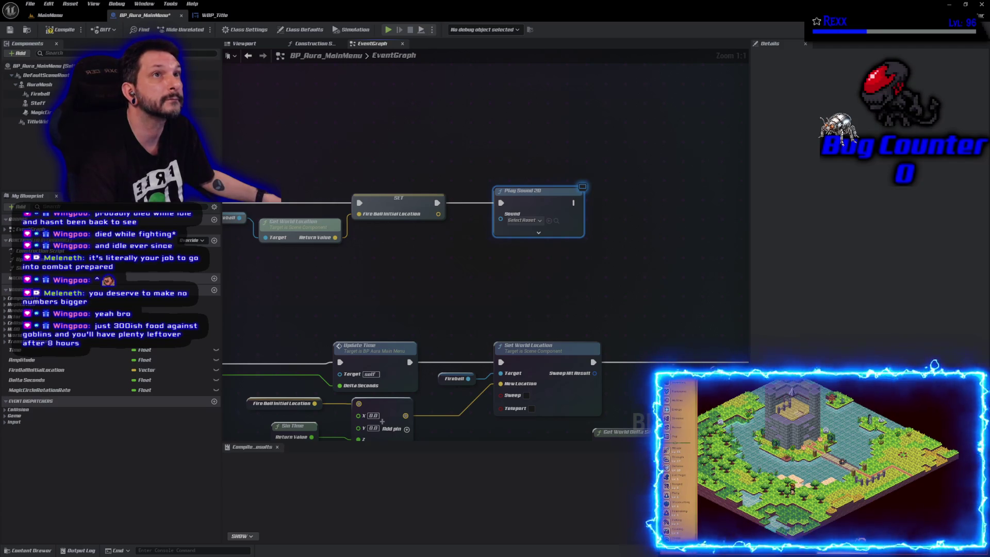
Assign Music_MainMenu as the Play Sound 2D node's sound asset.
left_click(532, 221)
type("music")
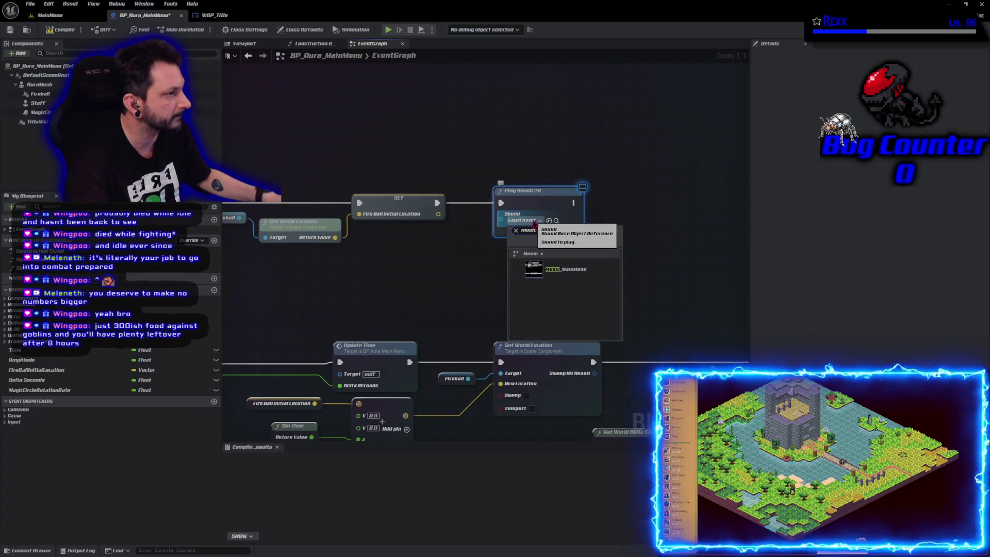
left_click(542, 268)
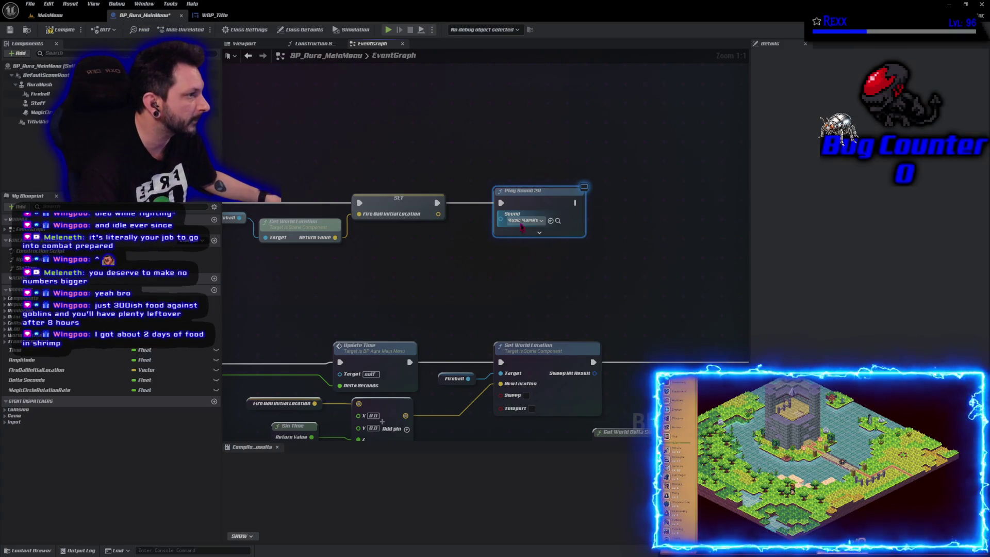
left_click(557, 220)
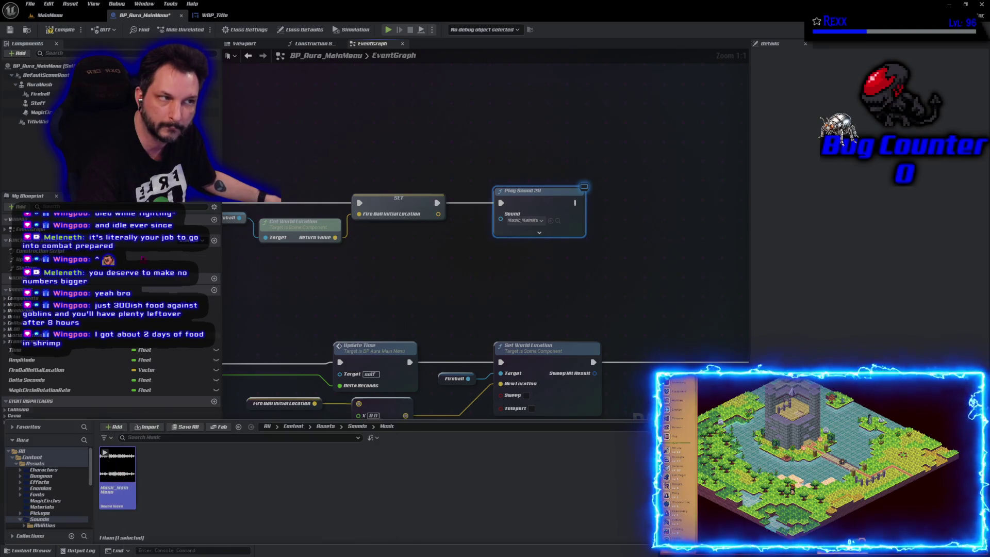
Compile BP_Aura_MainMenu and switch back to the MainMenu level.
left_click(9, 29)
left_click(50, 15)
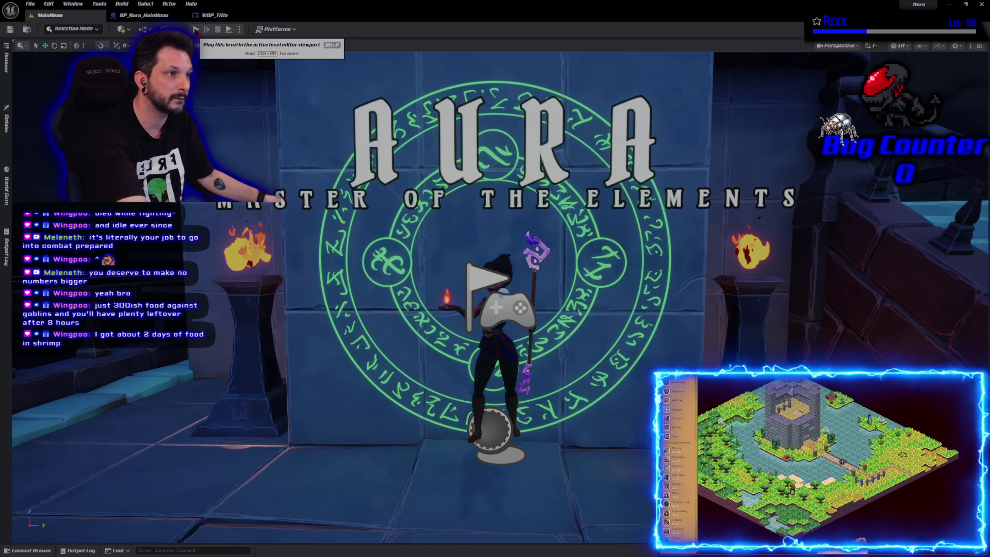
Play-test the main menu to hear the music, then return to the BP_Aura_MainMenu event graph.
left_click(196, 29)
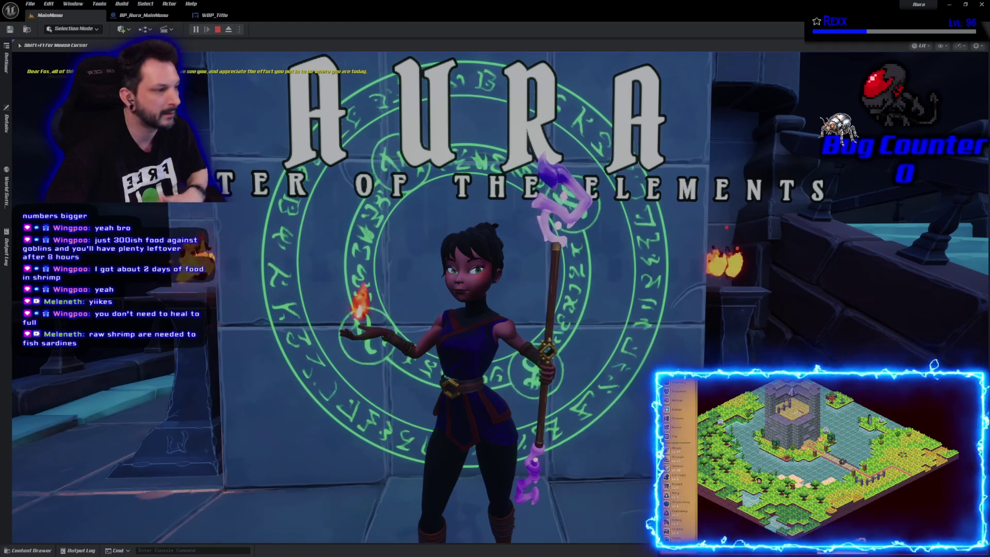
key("Escape")
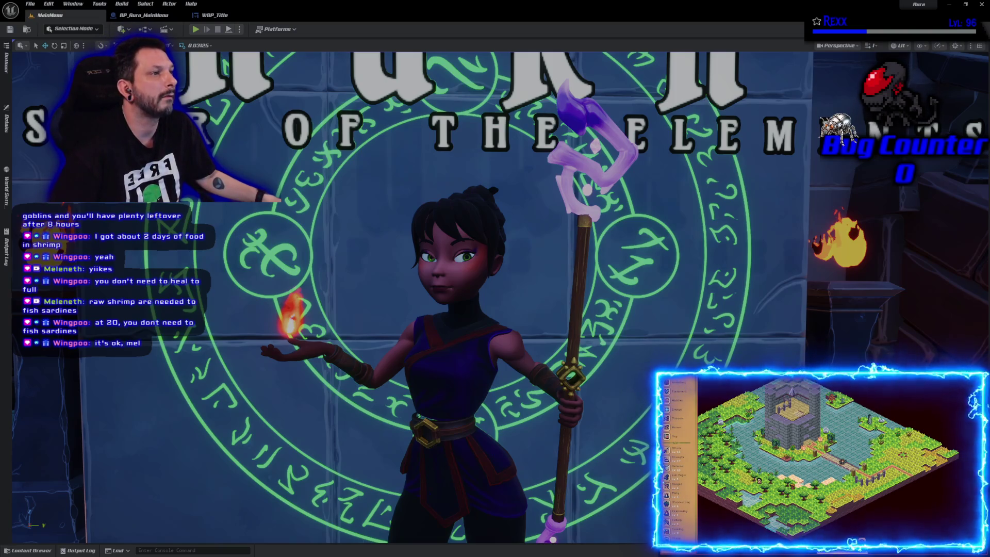
left_click(143, 15)
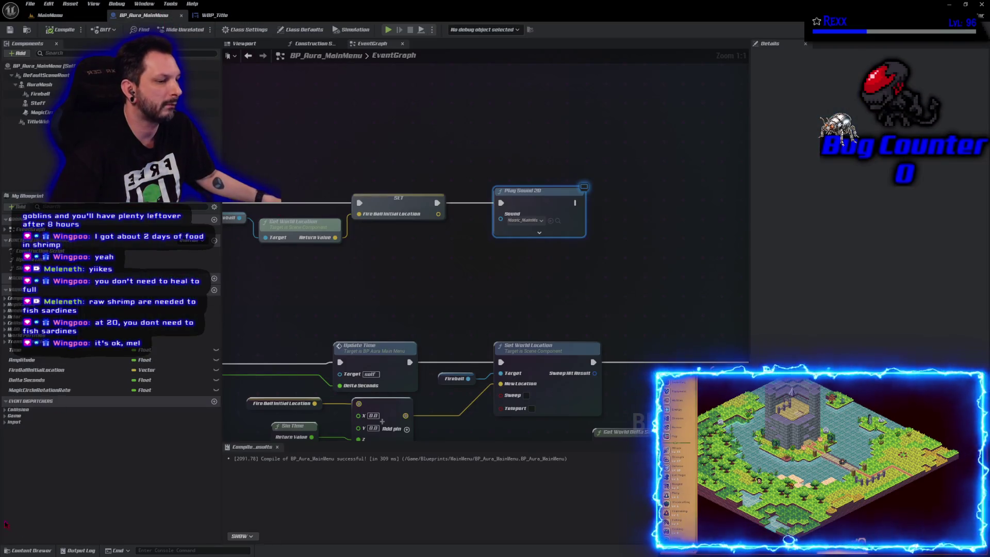
Enable Looping on the Music_MainMenu sound asset from the Content Drawer.
left_click(31, 550)
double_click(121, 502)
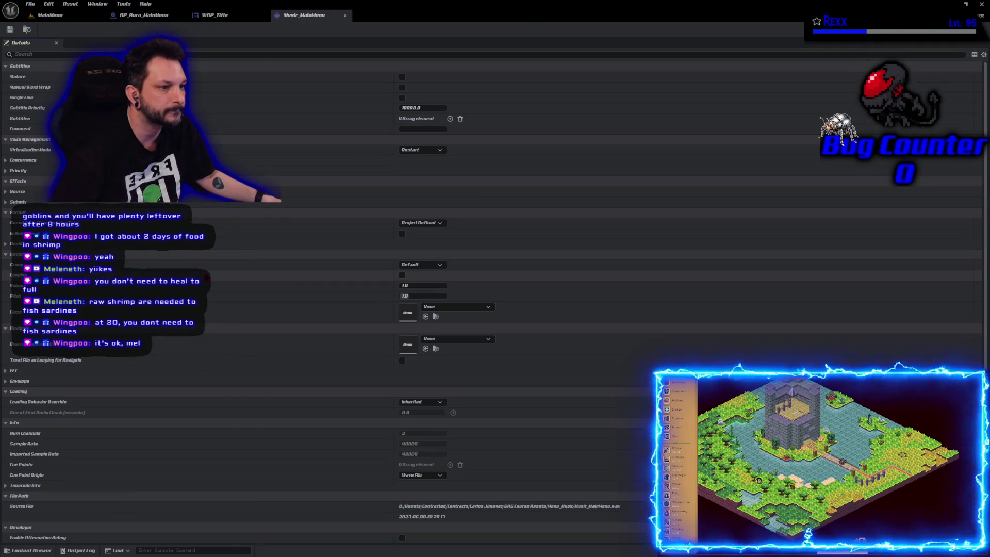
left_click(401, 275)
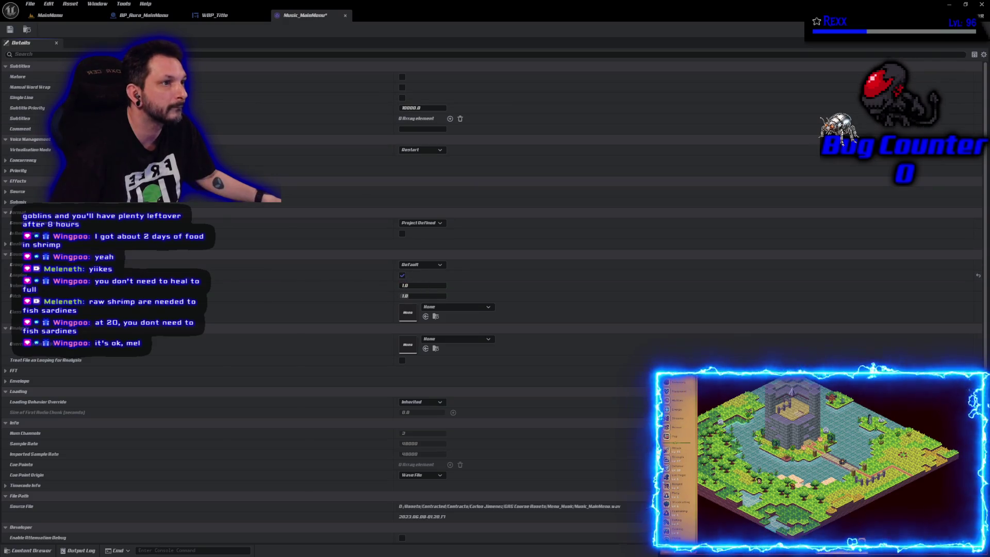
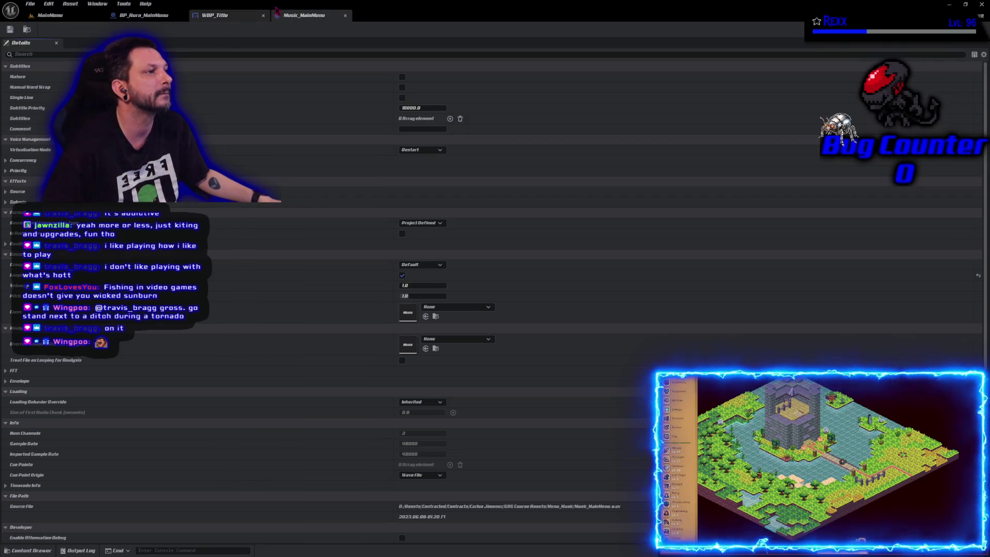
Close the Music_MainMenu asset and return to the MainMenu level scene.
left_click(346, 15)
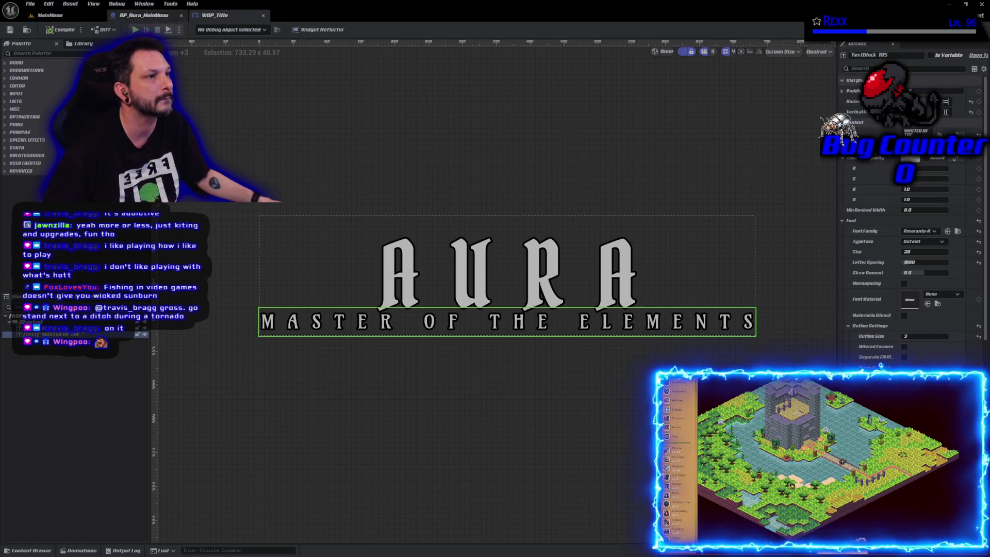
left_click(51, 15)
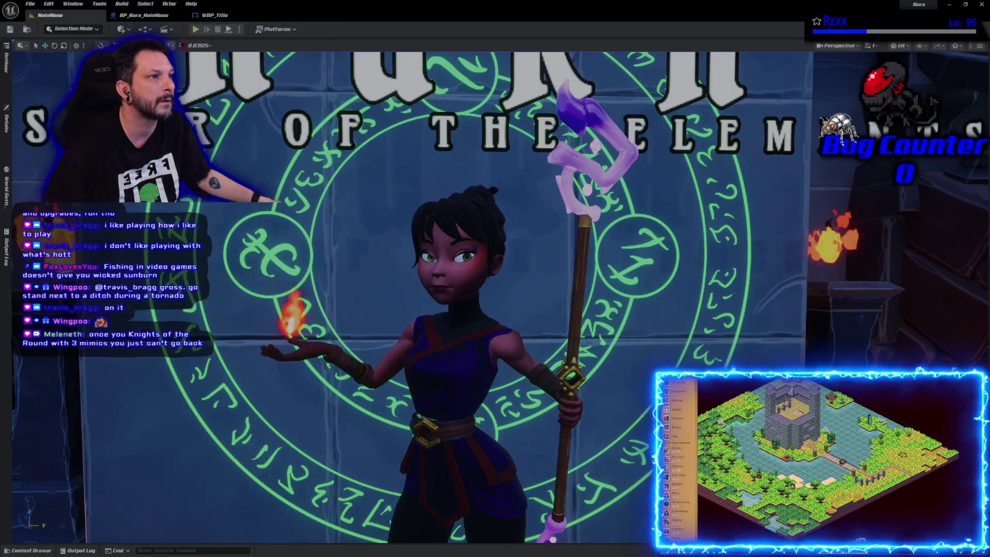
left_click(195, 28)
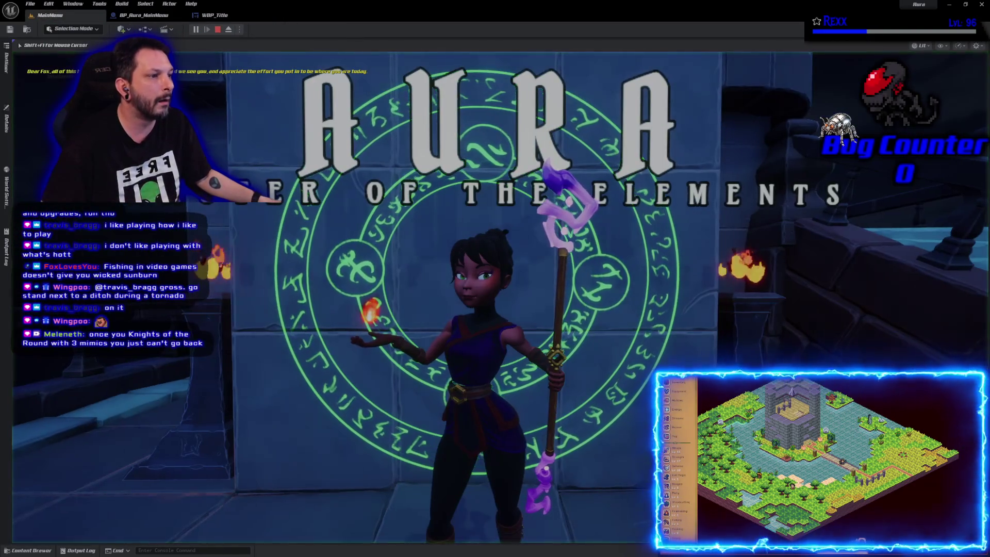
key("Escape")
key("alt+p")
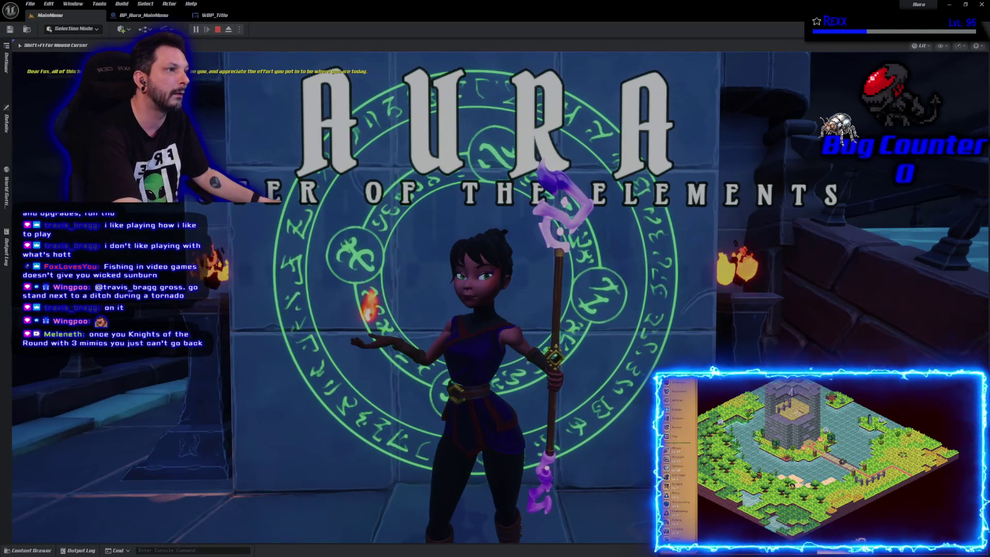
key("Escape")
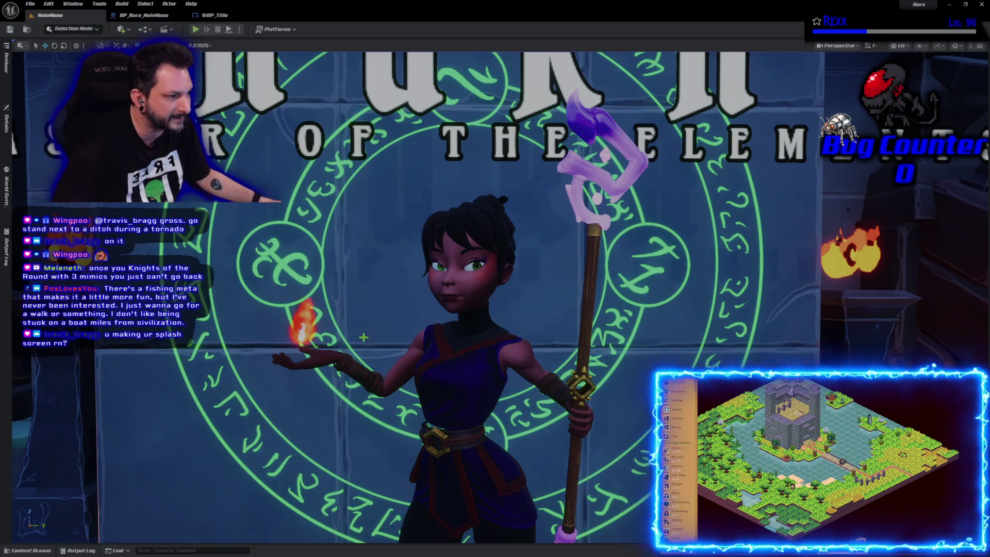
Move closer to the character and rune circle and run a first play preview of the title screen.
left_click_drag(363, 338, 252, 216)
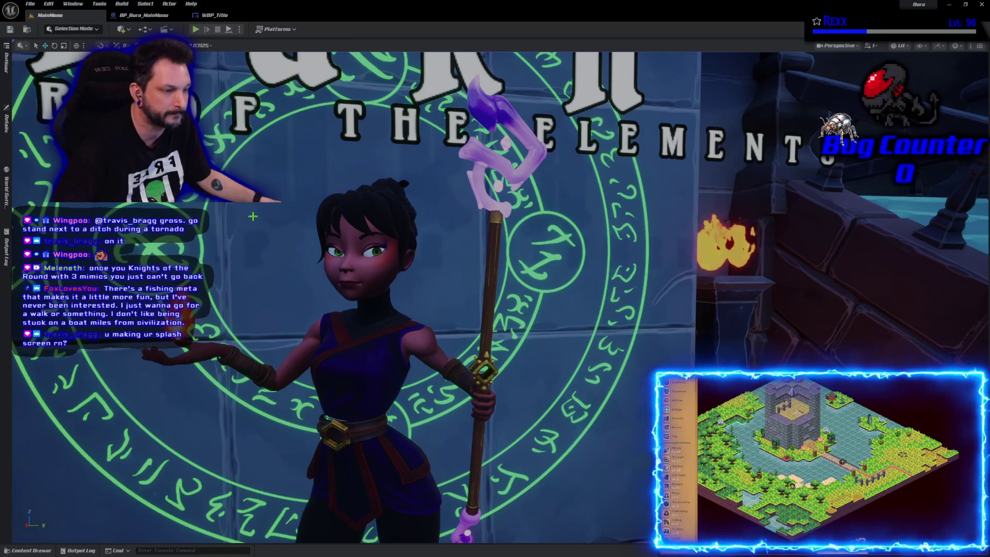
key("alt+p")
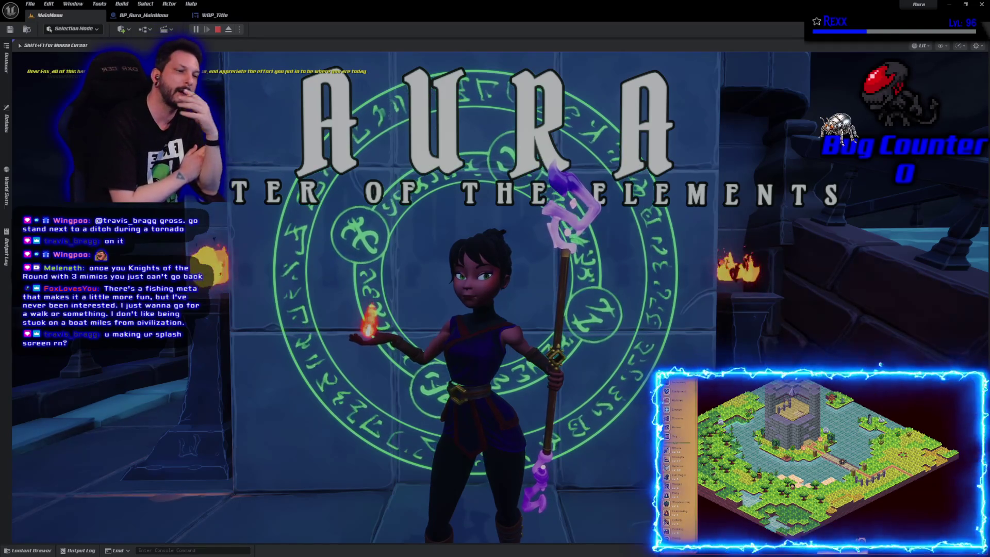
key("Escape")
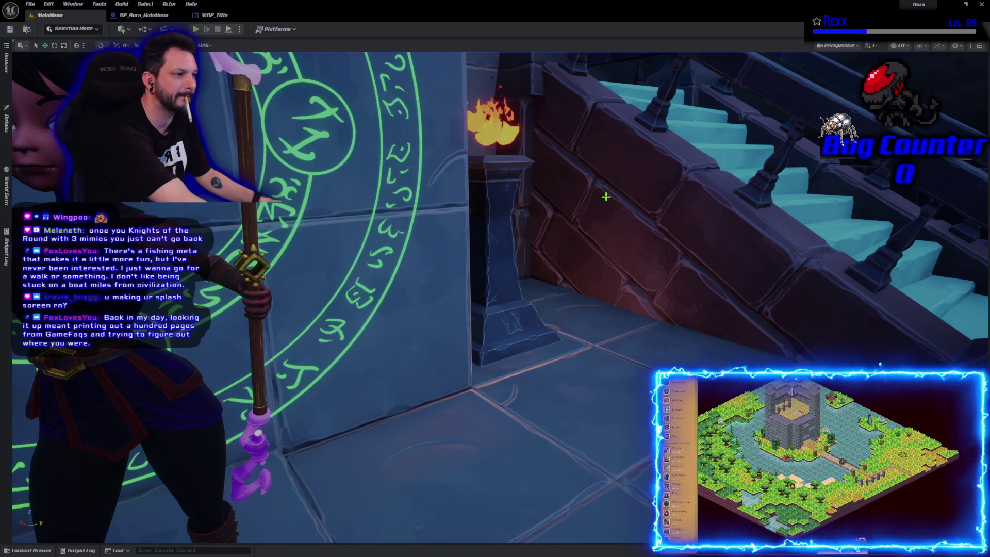
Reframe toward the stairs and rerun the title screen play preview twice more.
left_click_drag(605, 196, 598, 143)
key("alt+p")
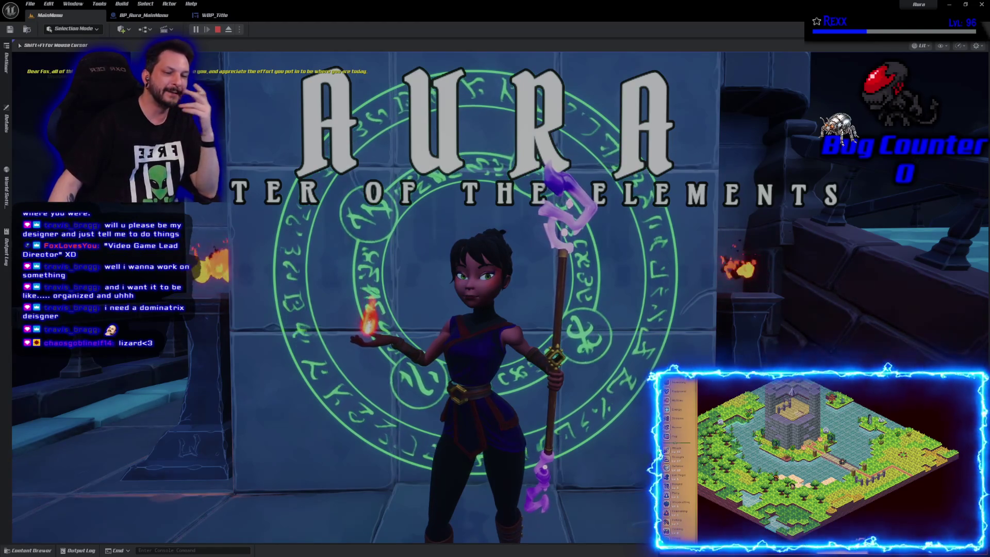
key("Escape")
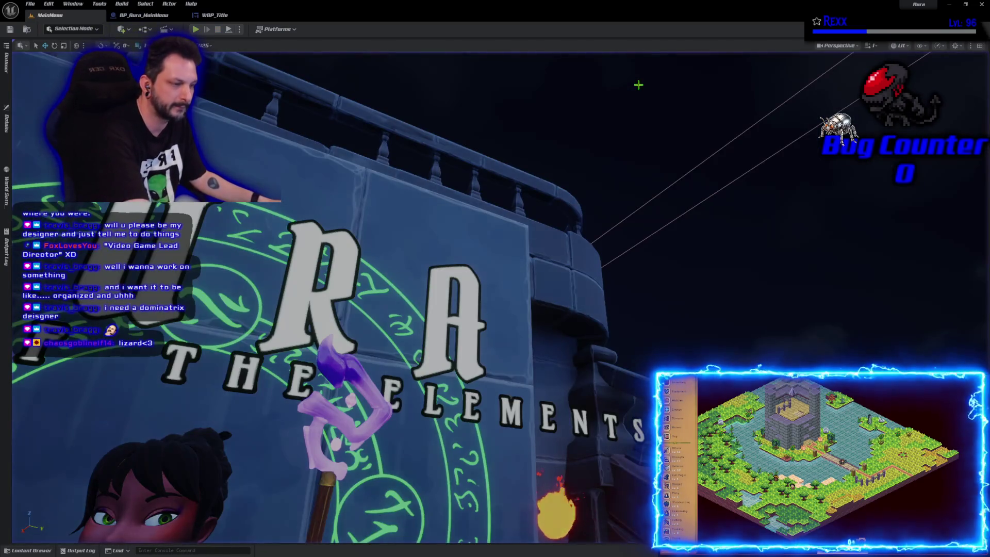
key("alt+p")
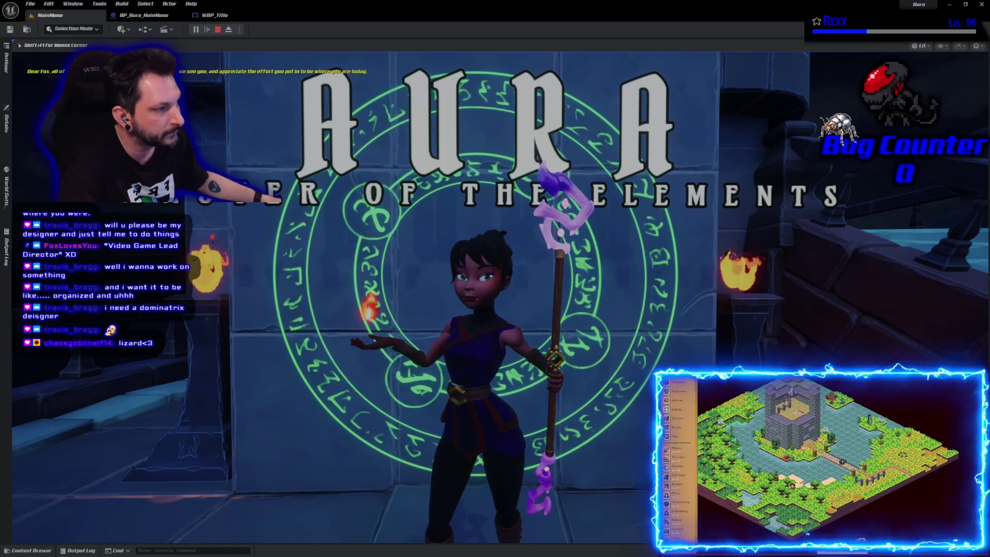
Stop the preview, then run and end another test of the MainMenu level.
key("Escape")
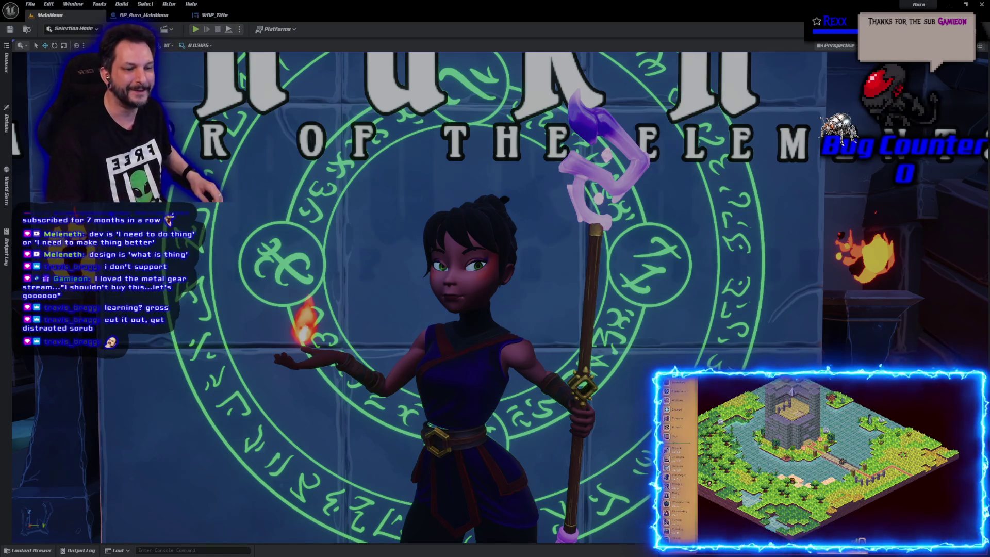
key("alt+p")
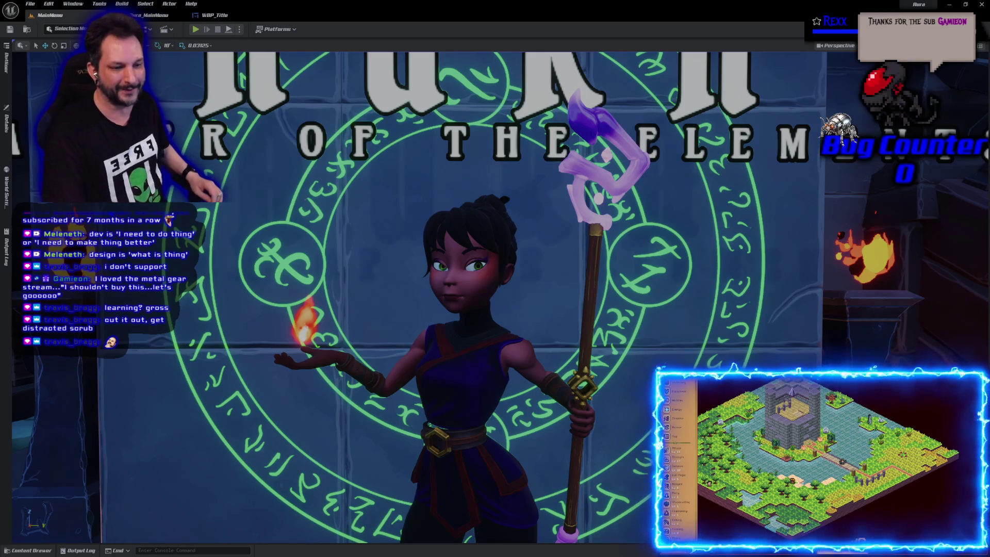
key("Escape")
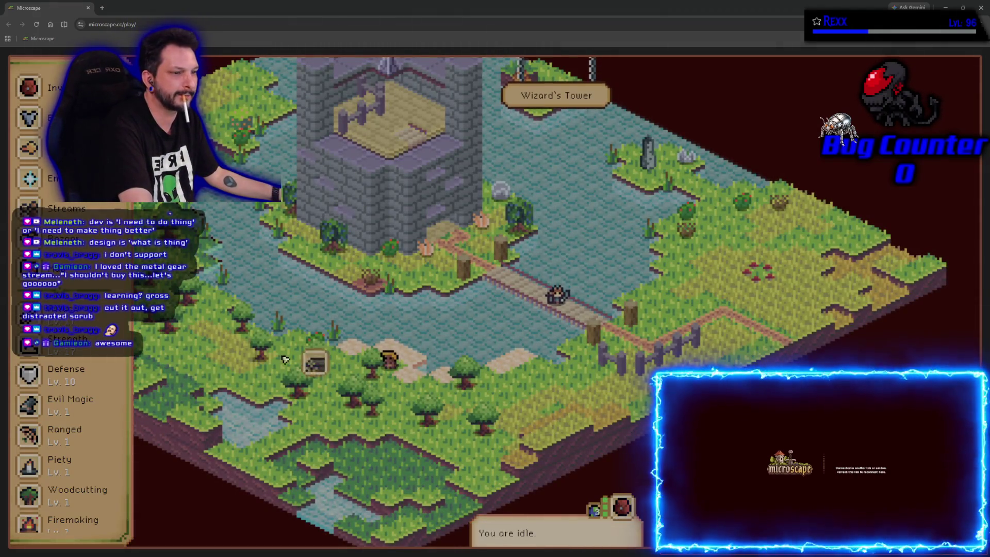
Locate goblins on the map via the Goblin entry and travel to Goblin Camp.
left_click(313, 363)
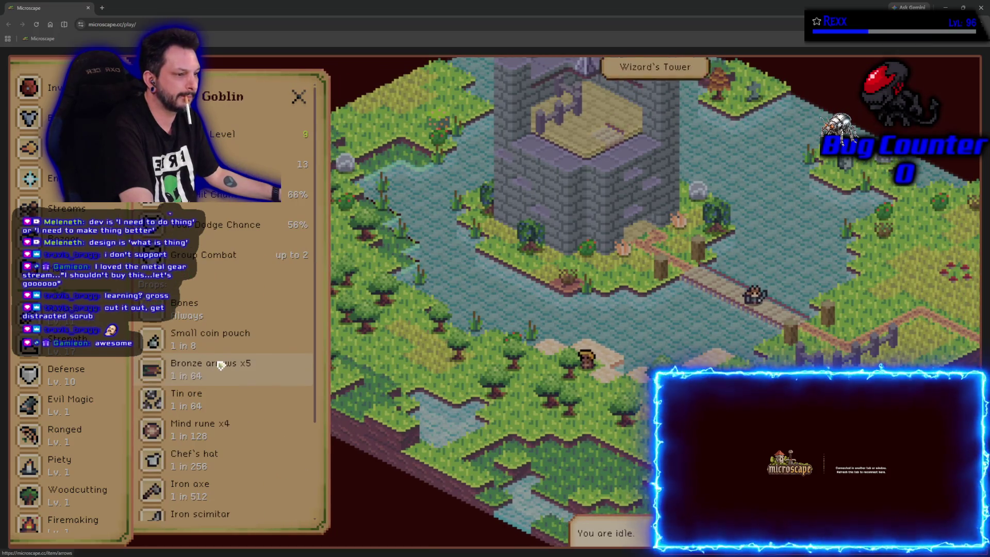
scroll(219, 364, "down", 3)
left_click(231, 438)
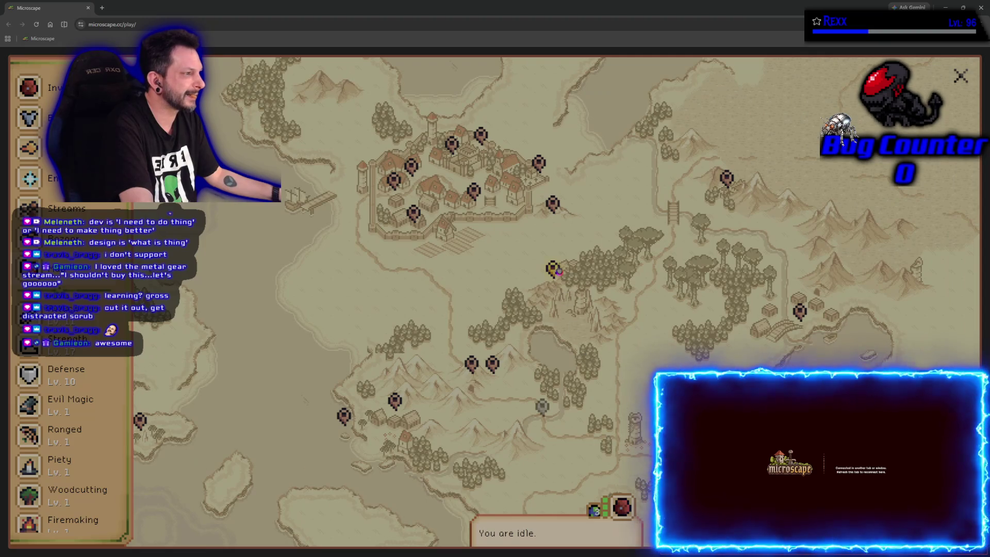
left_click(553, 267)
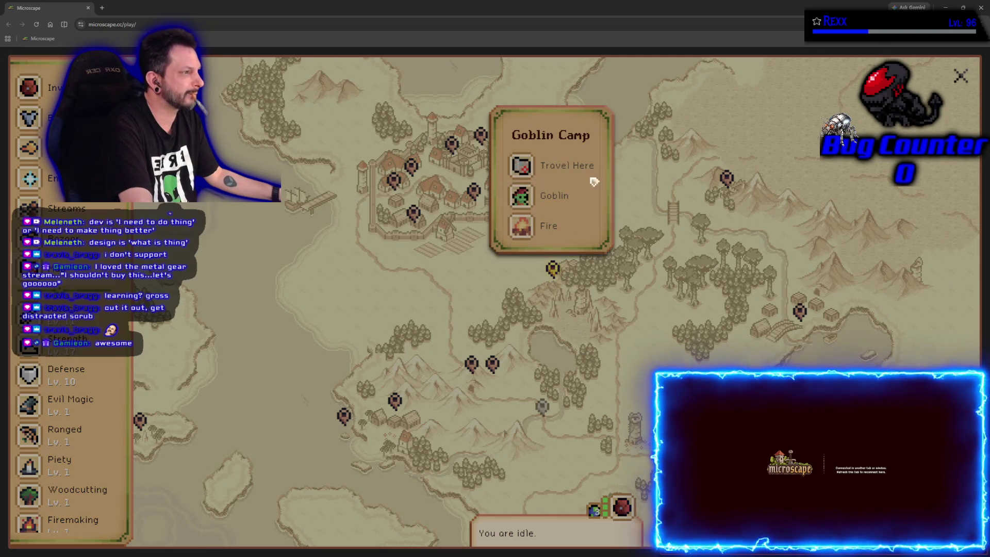
left_click(577, 165)
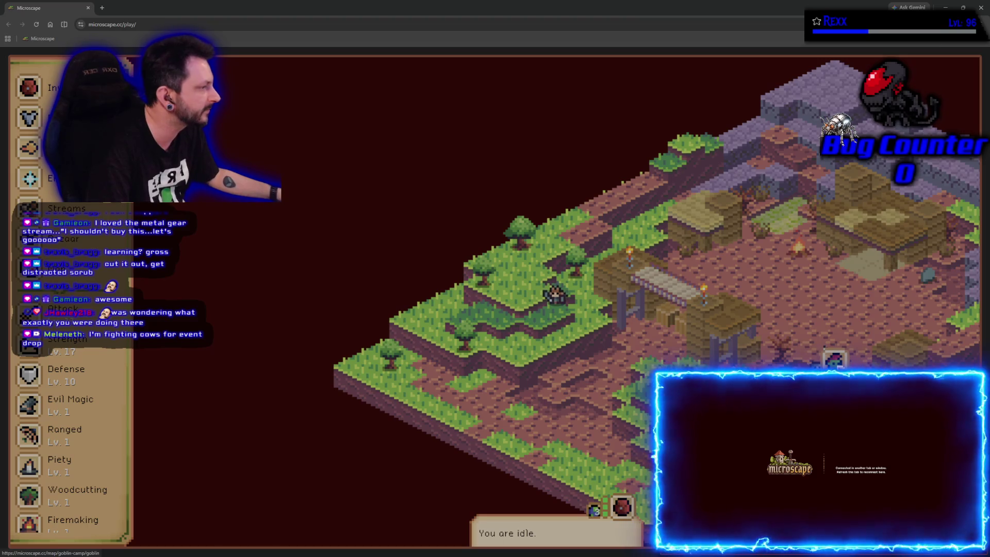
Pick Goblin from the Attack monster list and start fighting goblins.
left_click(70, 314)
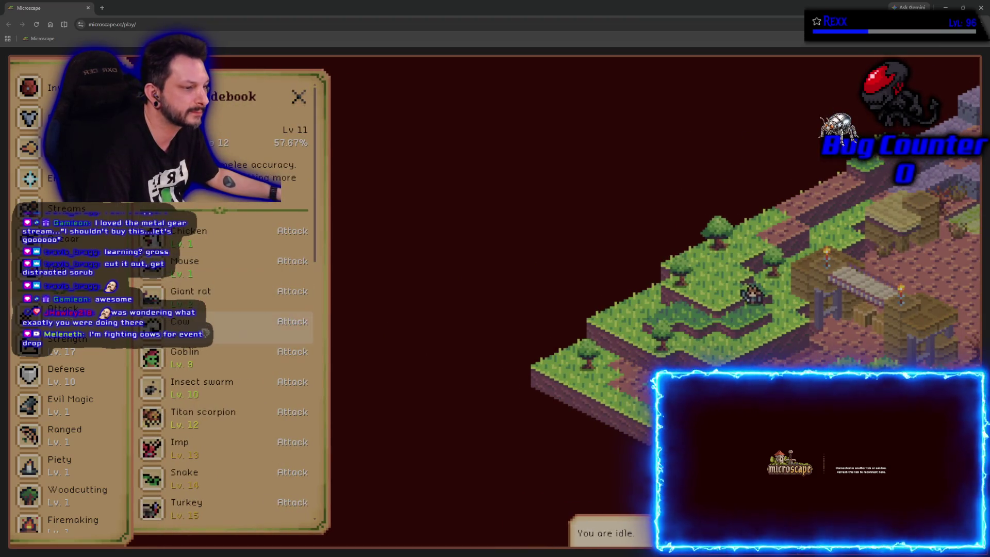
left_click(195, 353)
scroll(204, 449, "down", 2)
scroll(205, 484, "down", 3)
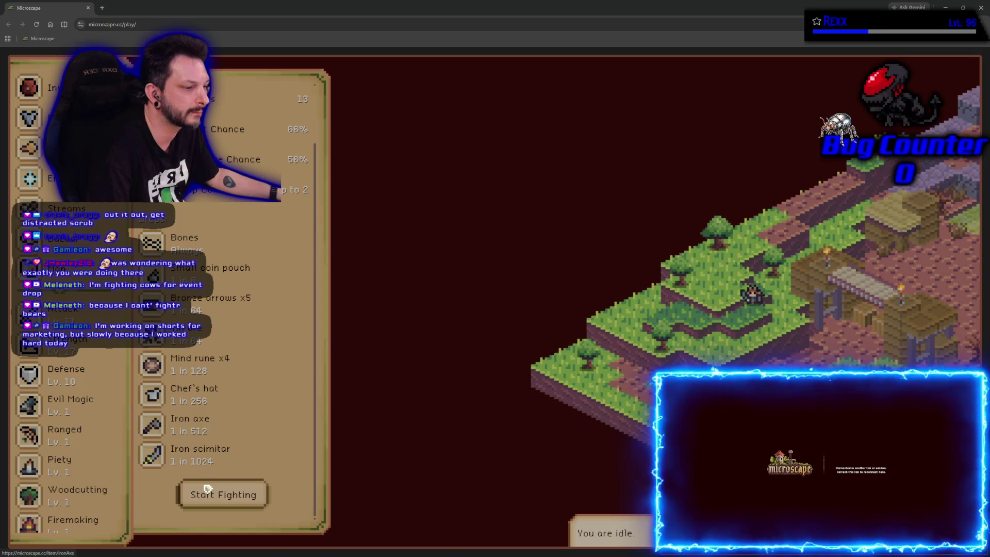
left_click(207, 490)
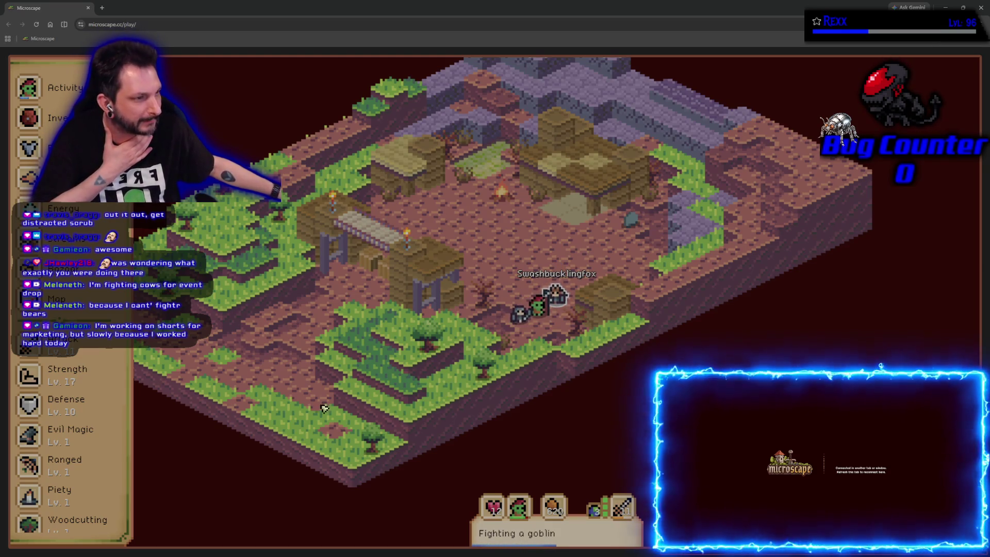
Browse the sidebar, bring up the game settings and read a setting's explanation.
left_click(64, 244)
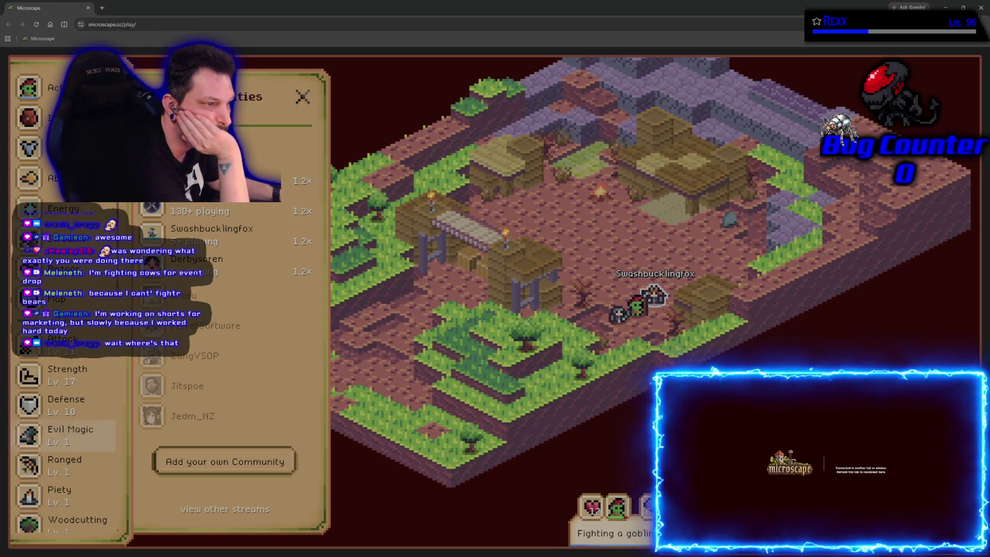
scroll(47, 477, "down", 3)
scroll(58, 481, "down", 3)
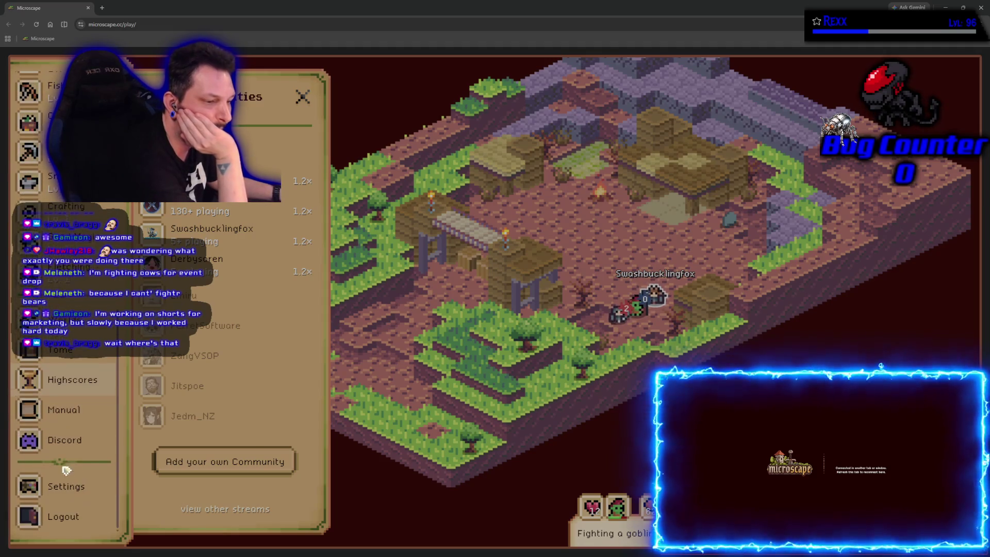
left_click(64, 484)
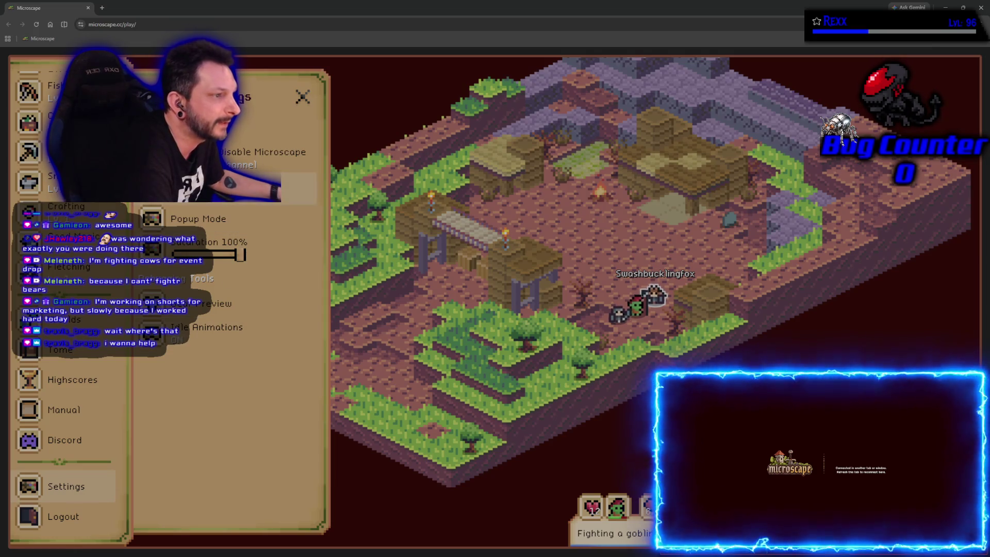
left_click(280, 192)
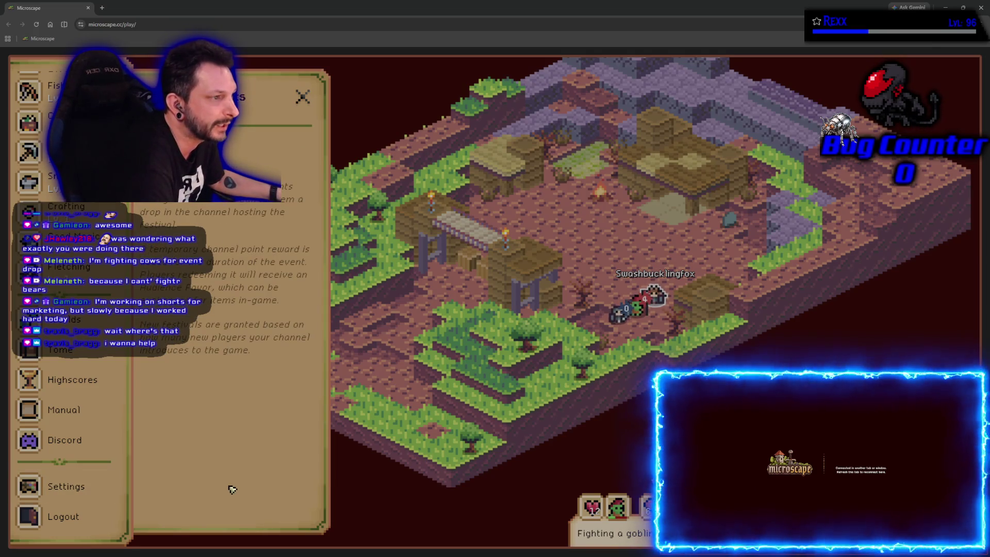
scroll(231, 489, "up", 1)
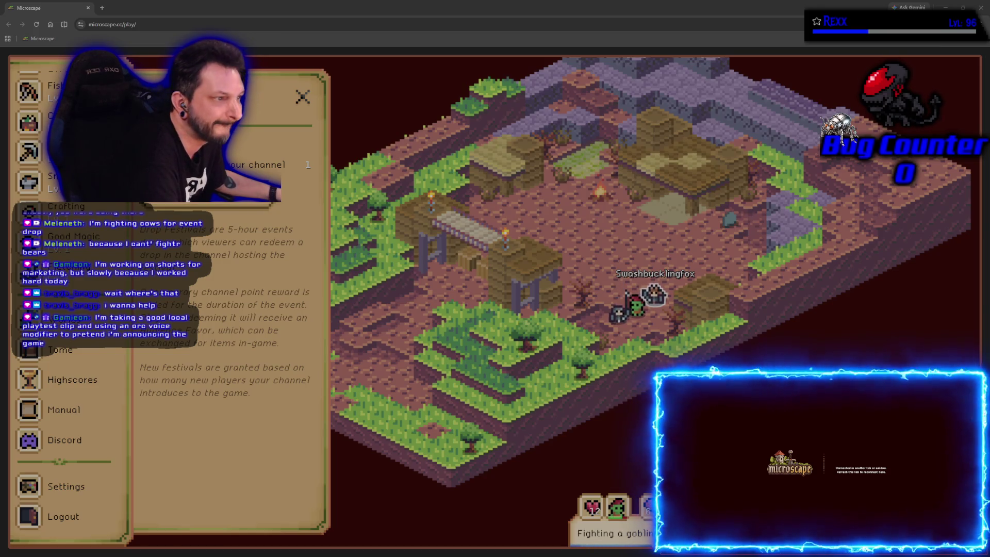
left_click(302, 97)
scroll(114, 348, "up", 3)
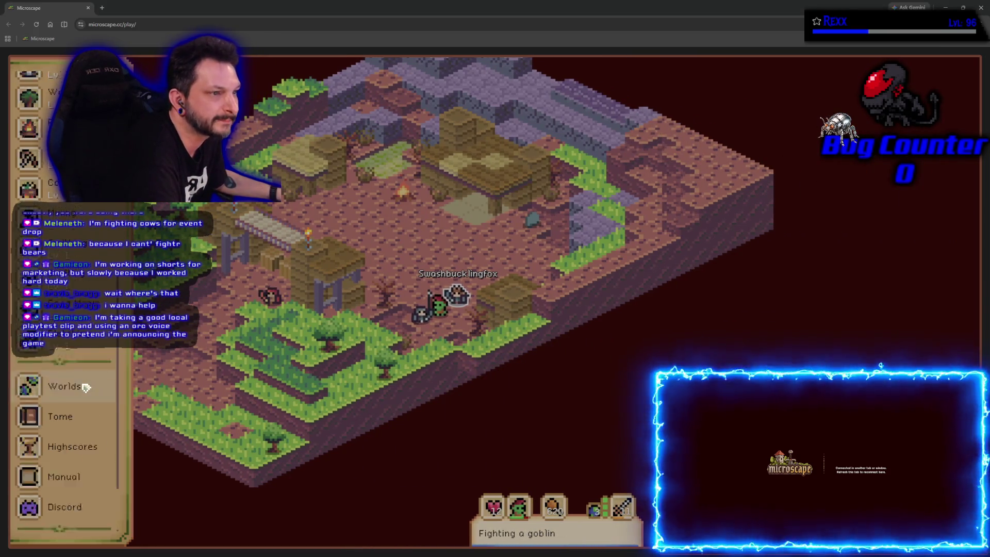
scroll(114, 349, "up", 3)
scroll(113, 348, "up", 3)
scroll(113, 348, "up", 3)
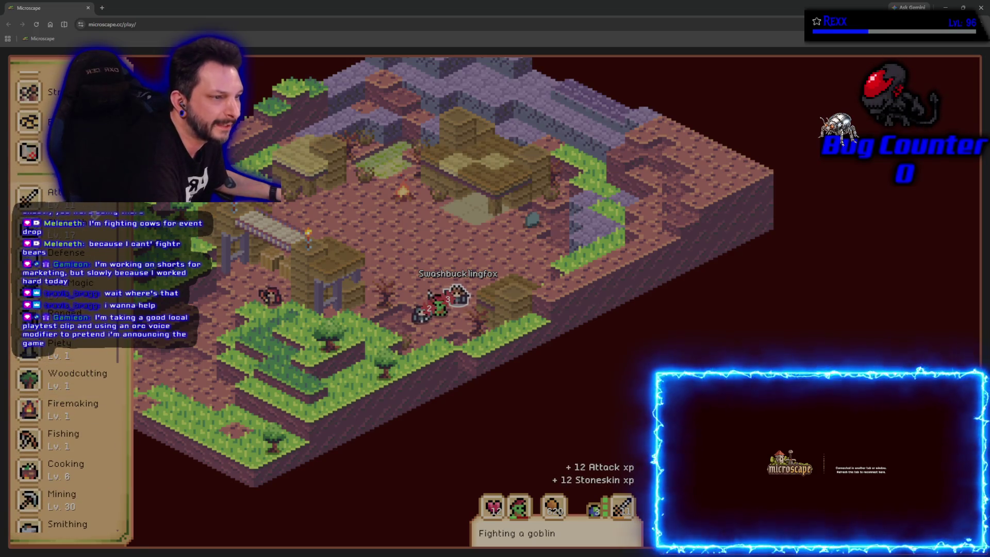
scroll(70, 348, "down", 1)
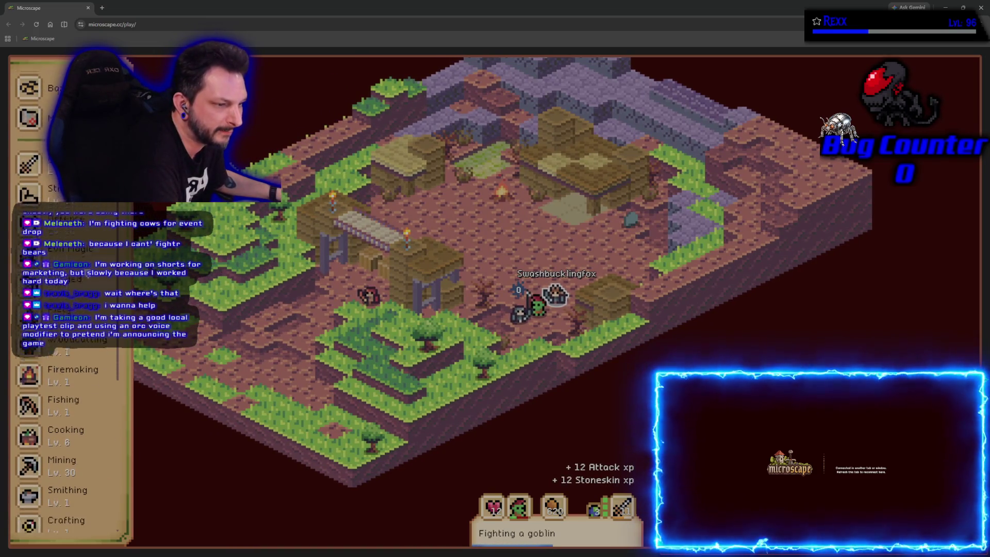
scroll(70, 348, "down", 1)
scroll(70, 348, "down", 1)
scroll(69, 348, "down", 1)
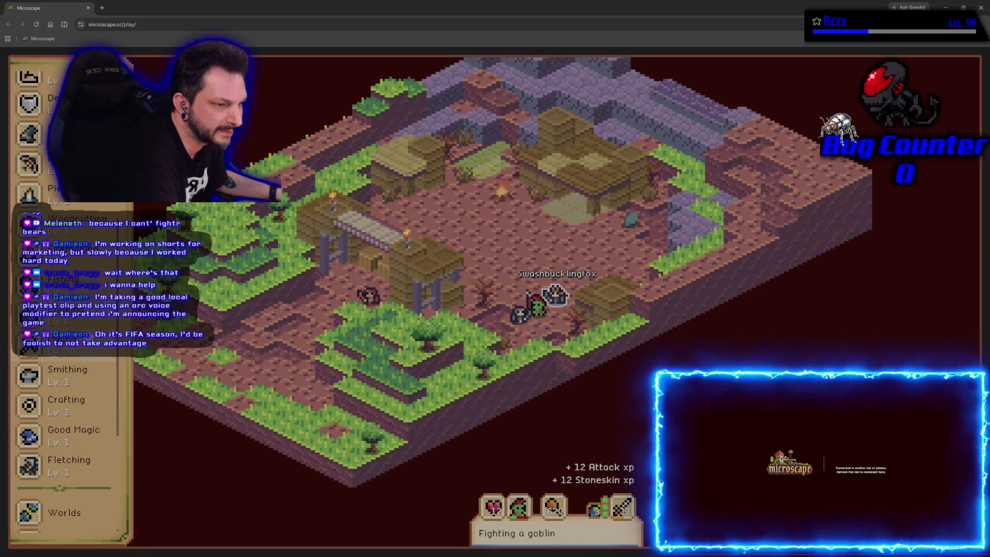
scroll(90, 355, "down", 2)
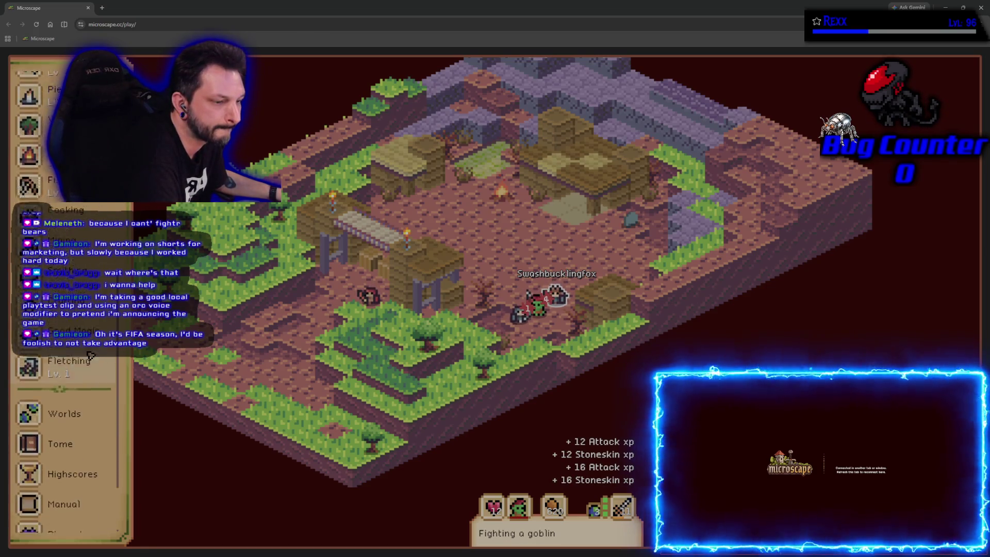
scroll(91, 355, "up", 1)
scroll(86, 356, "up", 3)
scroll(69, 356, "up", 3)
scroll(53, 358, "up", 1)
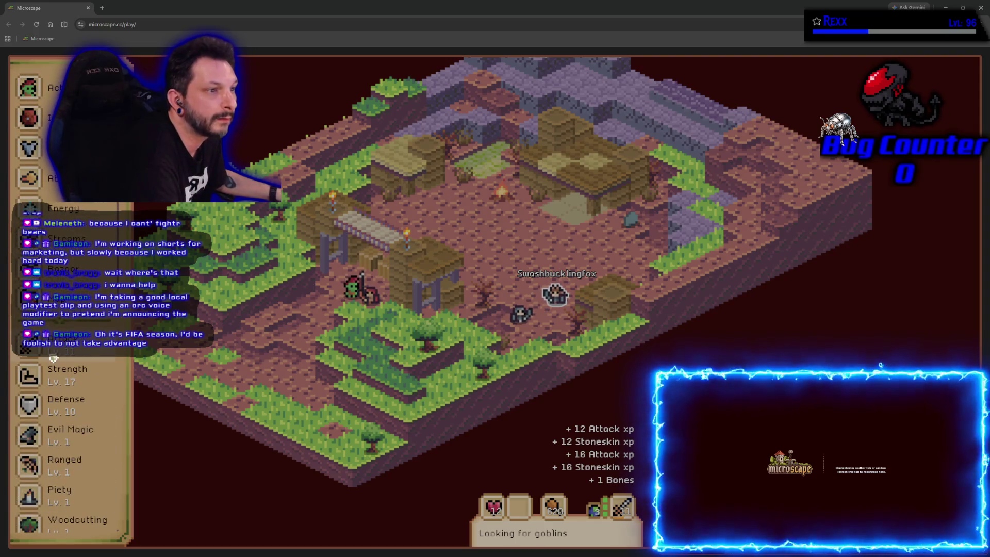
Bring up the character's equipment bonuses and stats.
left_click(29, 148)
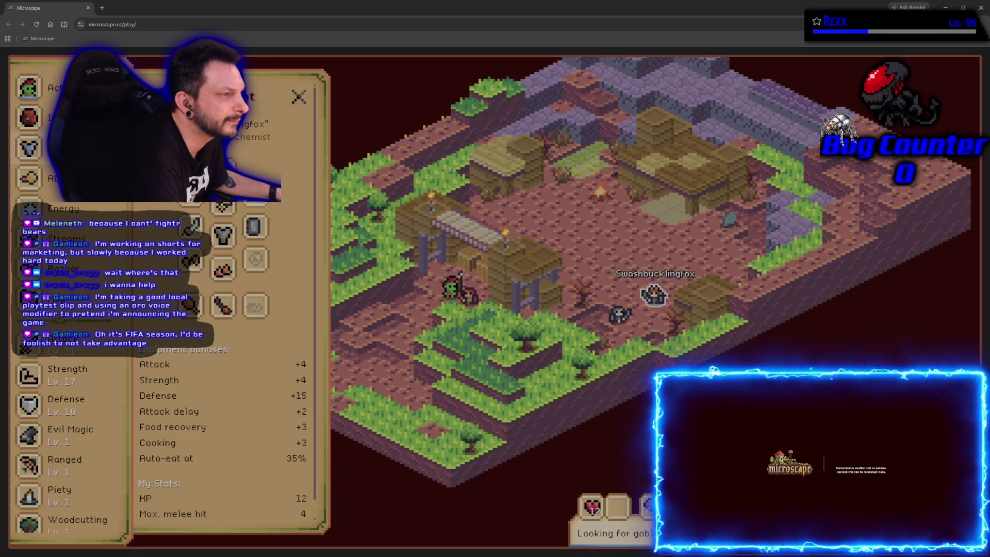
Inspect the equipped arrows, helmet, fox hat and tool details one by one.
left_click(223, 305)
left_click(301, 97)
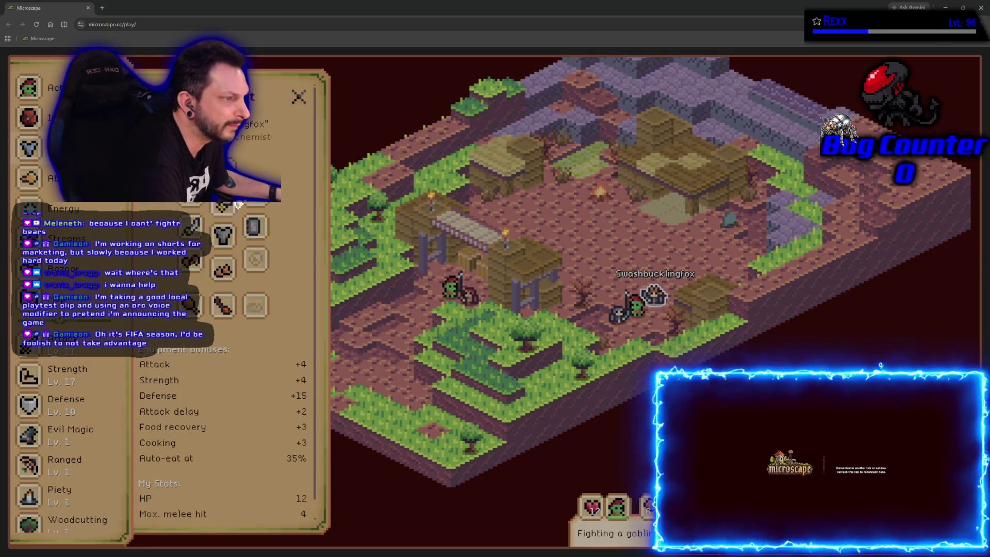
left_click(227, 208)
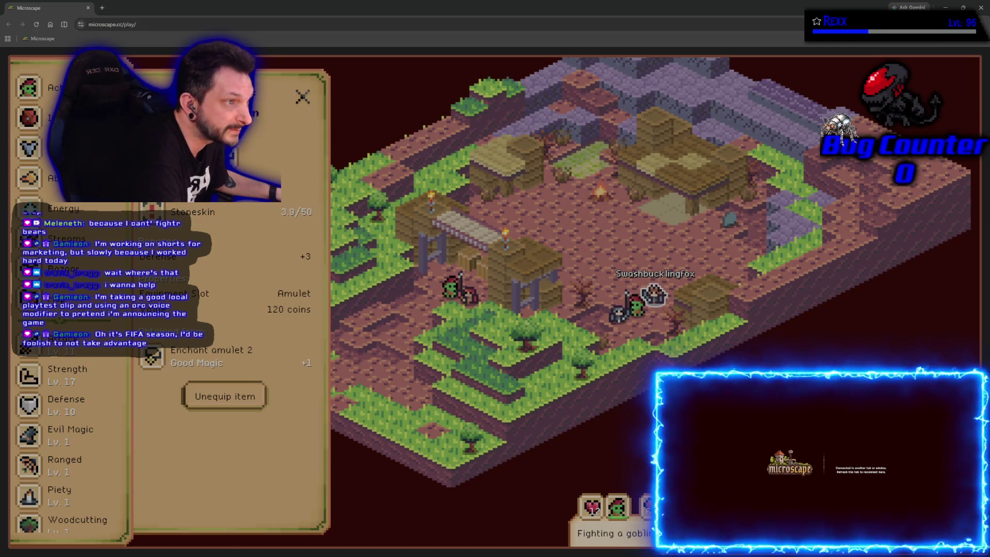
left_click(299, 97)
left_click(222, 205)
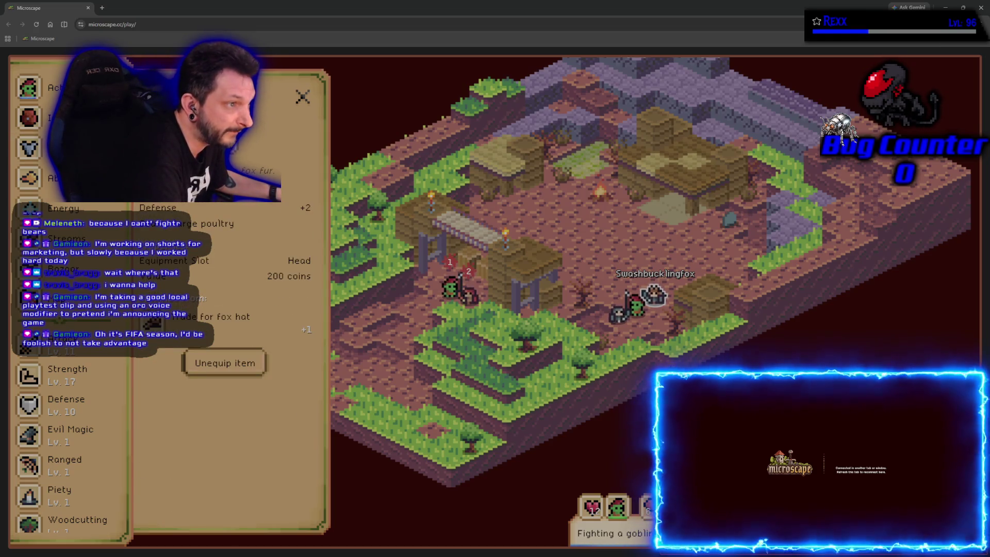
key("Escape")
left_click(218, 306)
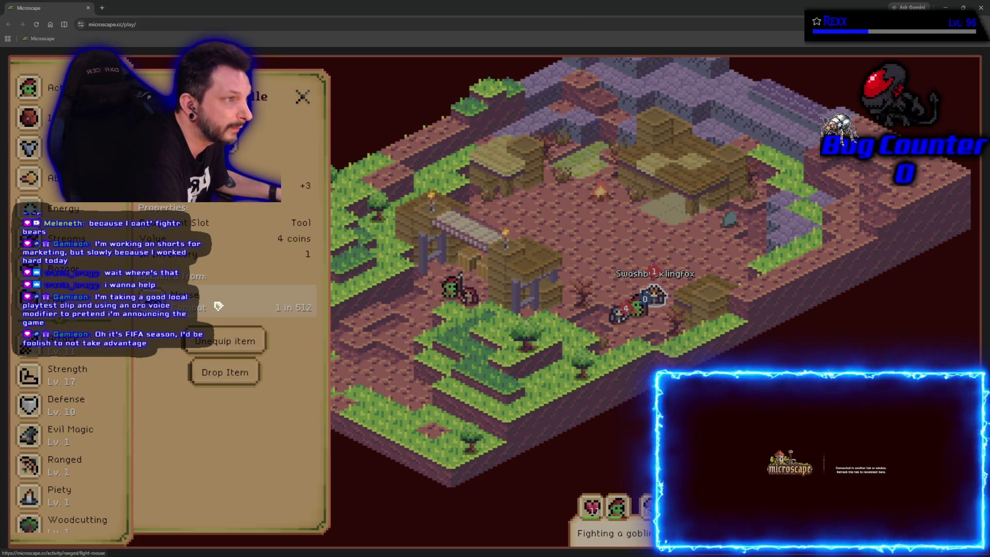
key("Escape")
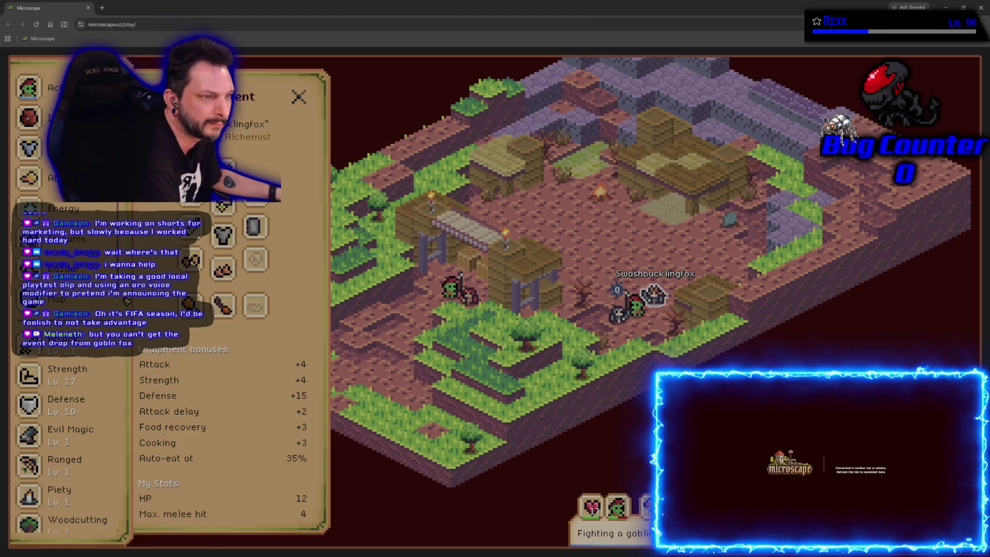
Show the Attack skill's guide of attackable monsters.
left_click(67, 341)
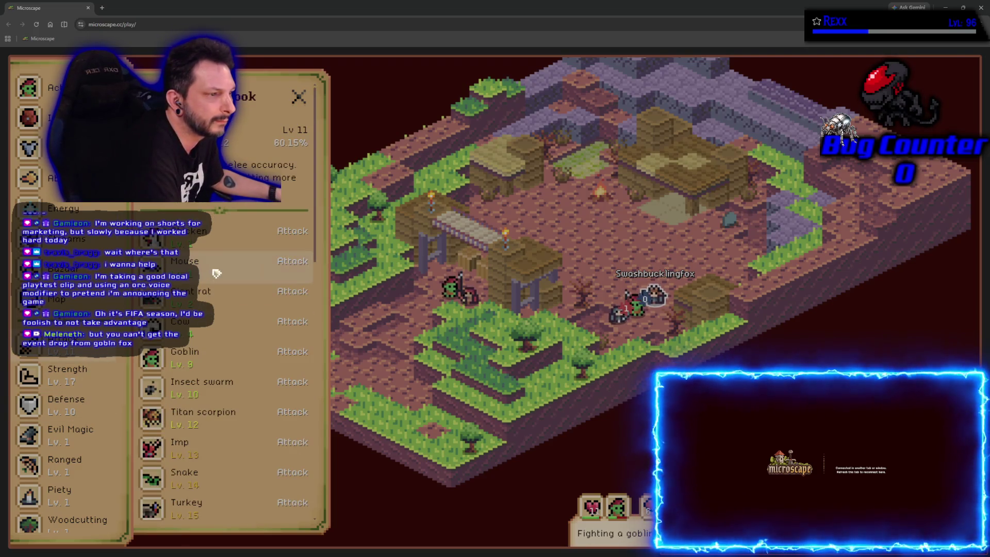
Look up the Goblin's Lucky Token drop and its Test Your Luck activity.
left_click(219, 326)
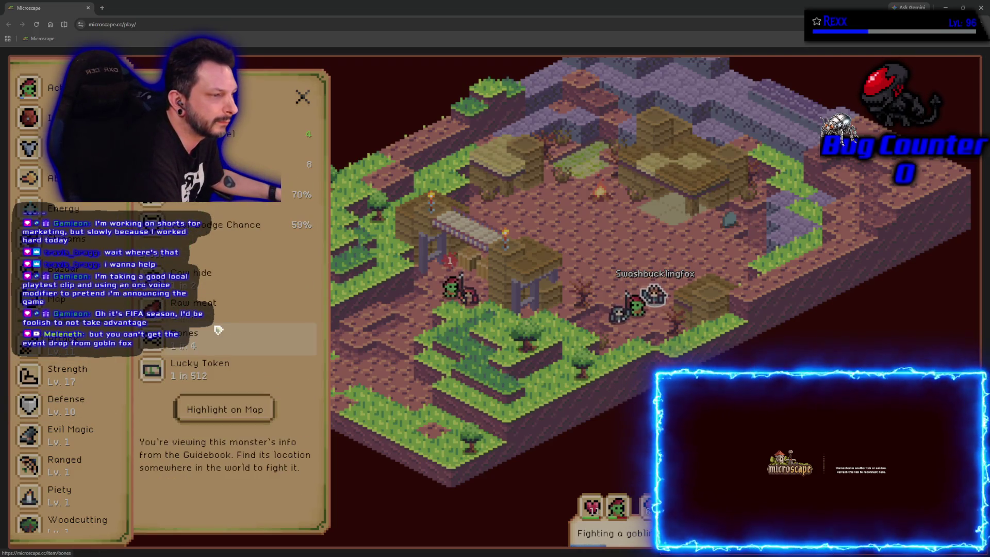
left_click(232, 369)
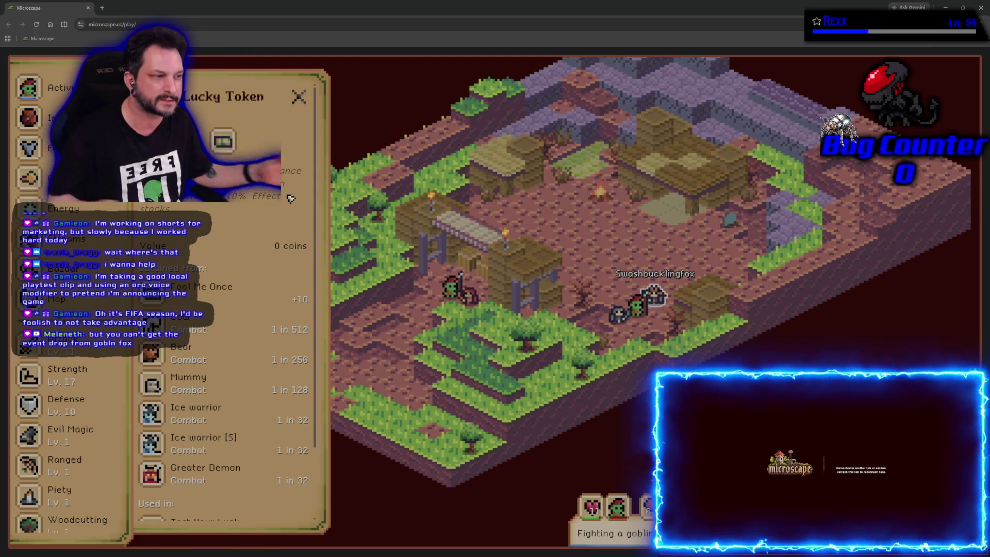
scroll(238, 270, "down", 1)
scroll(239, 270, "down", 2)
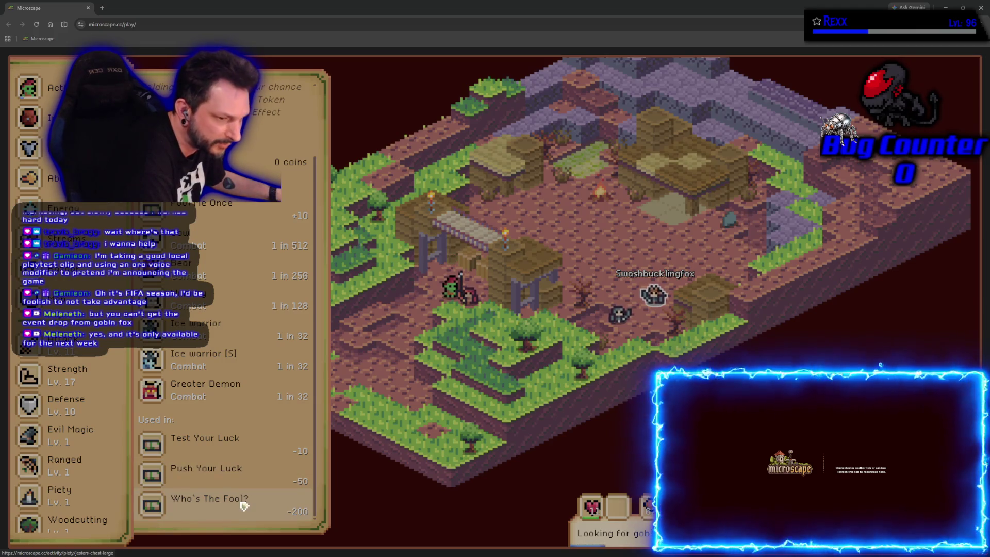
left_click(216, 445)
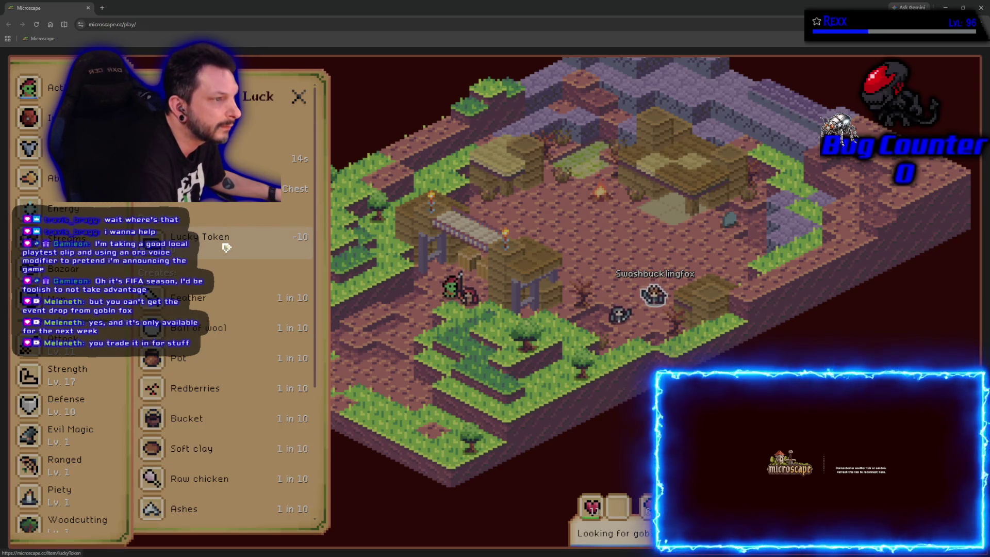
scroll(227, 246, "down", 2)
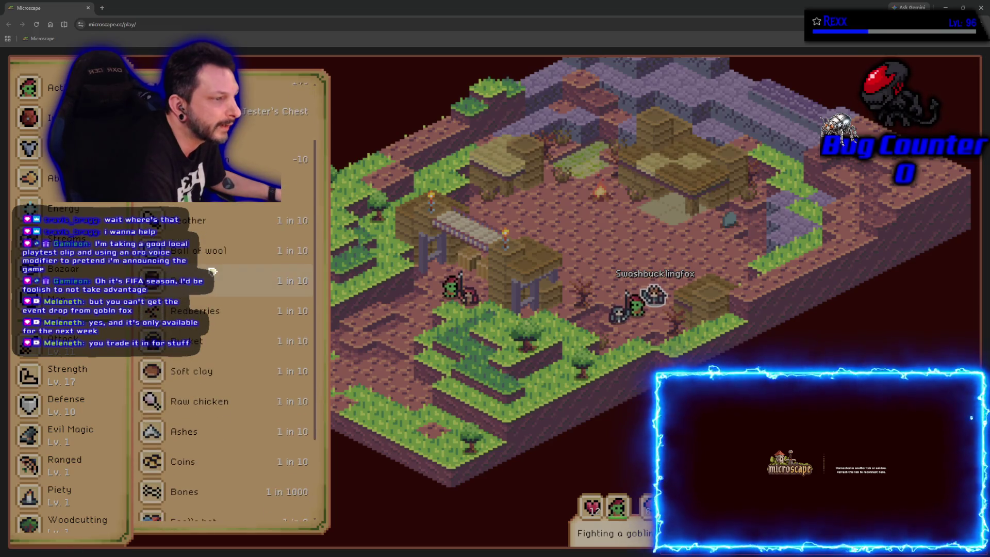
scroll(232, 201, "down", 3)
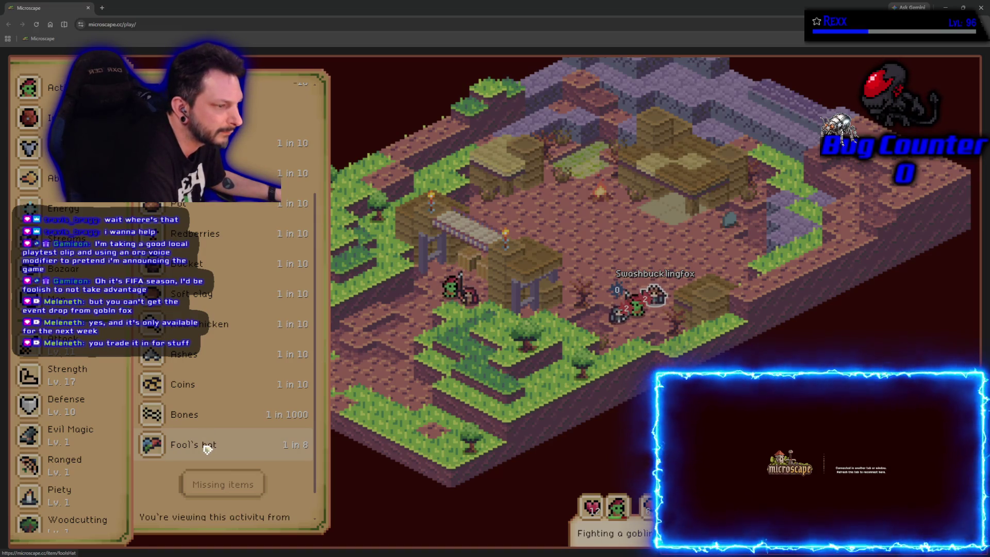
scroll(207, 449, "up", 3)
scroll(209, 442, "up", 2)
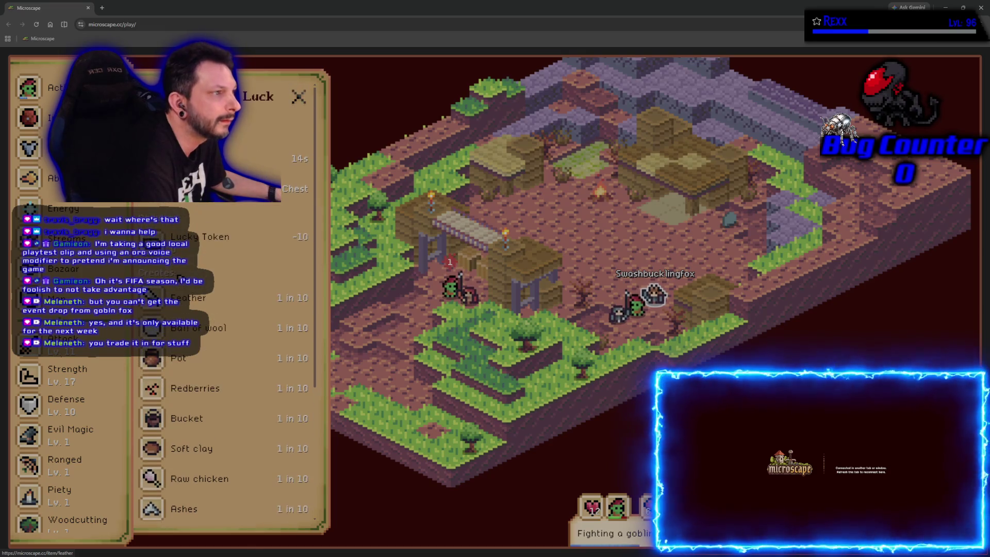
scroll(201, 464, "down", 3)
scroll(197, 495, "down", 3)
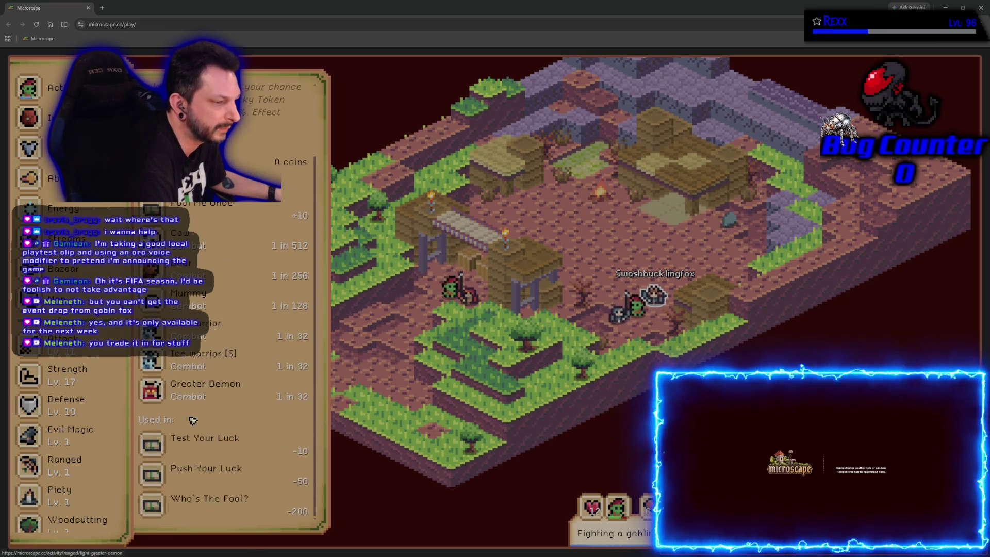
Browse the Who's The Fool? drop table and view the Fool's hat item details.
left_click(195, 510)
scroll(201, 448, "down", 2)
scroll(205, 386, "down", 2)
scroll(205, 383, "down", 2)
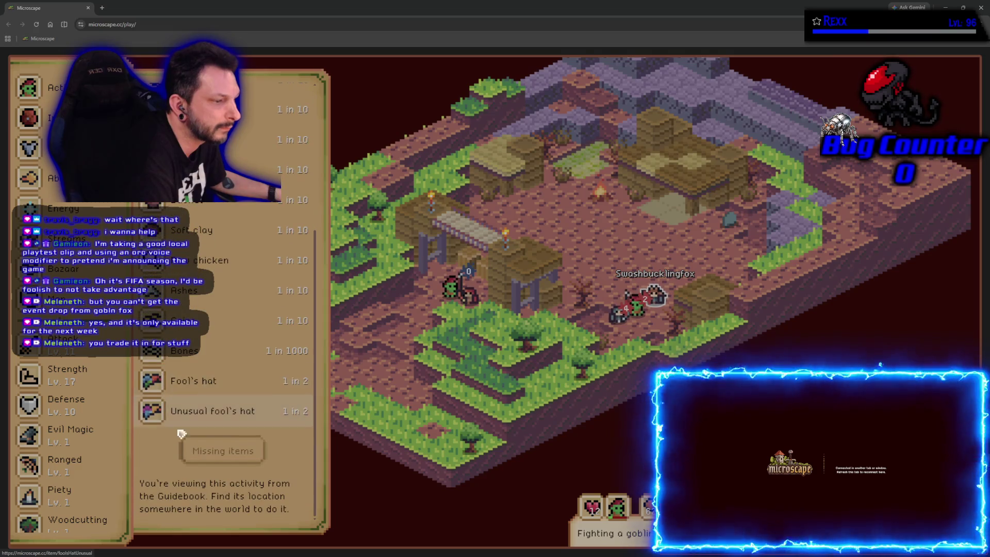
scroll(159, 483, "up", 1)
left_click(209, 460)
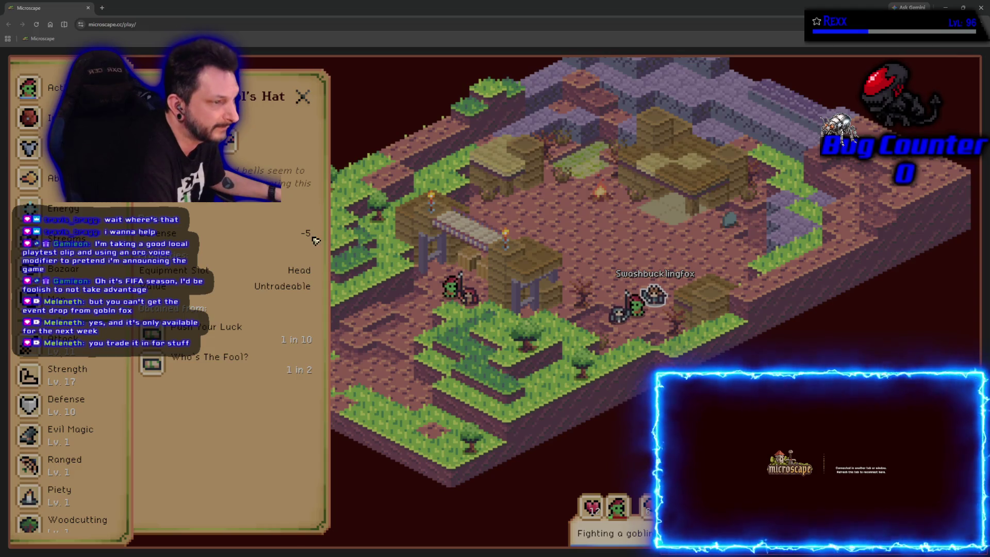
left_click(209, 356)
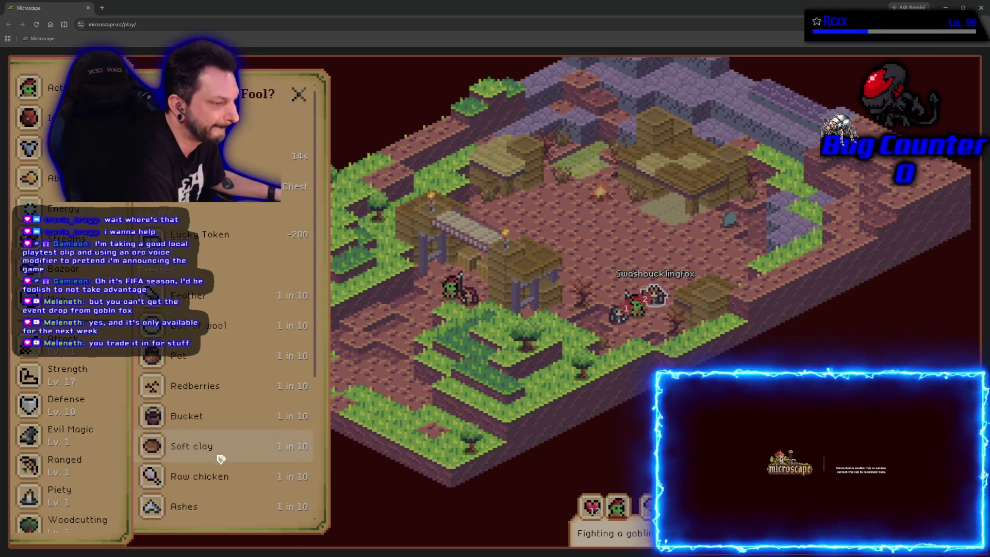
scroll(221, 454, "down", 5)
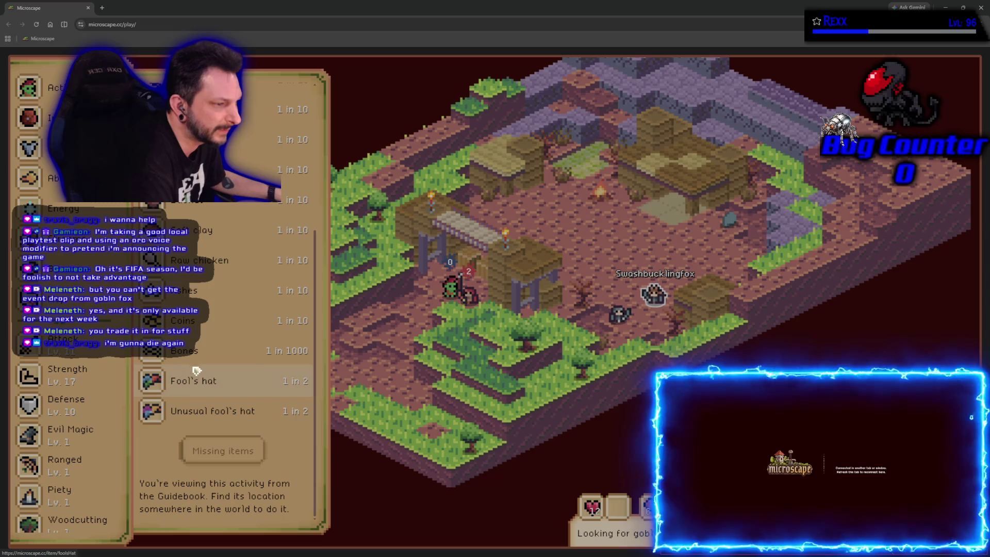
scroll(197, 371, "up", 1)
scroll(197, 363, "up", 1)
scroll(198, 353, "up", 1)
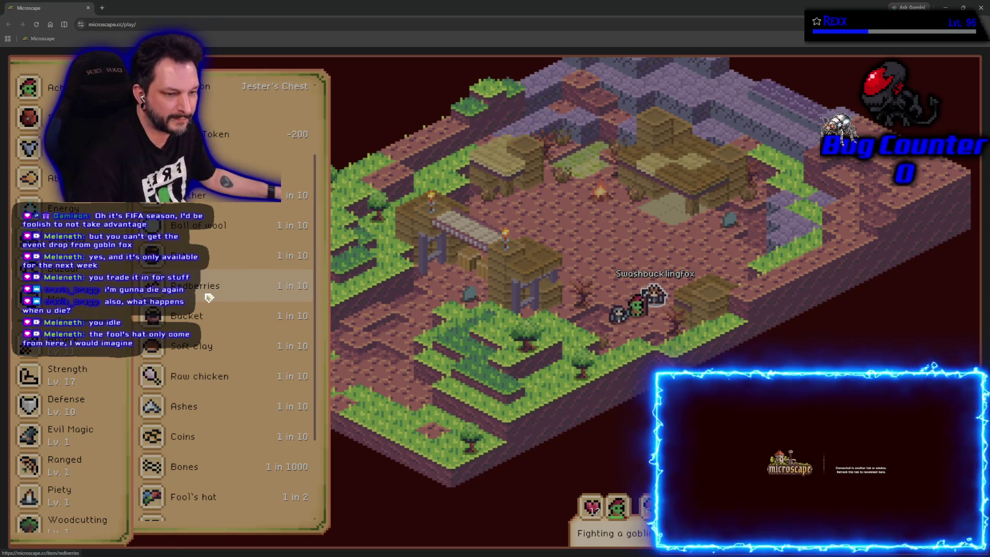
left_click(196, 497)
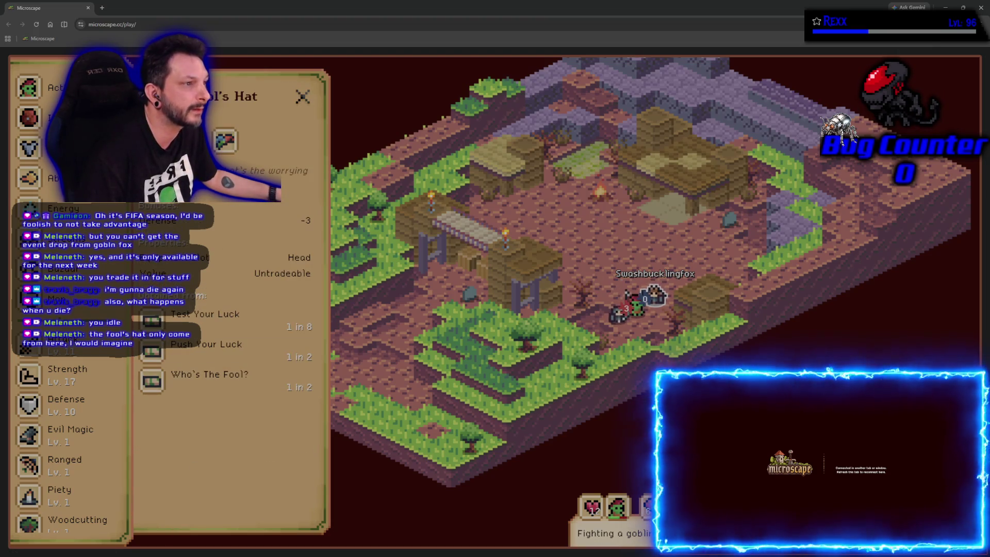
left_click(209, 374)
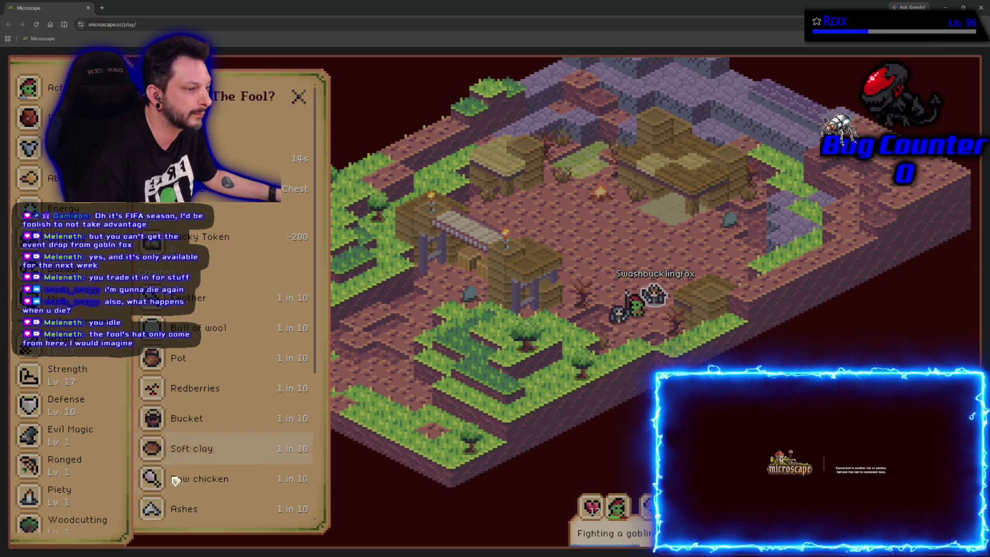
scroll(178, 464, "down", 3)
left_click(194, 405)
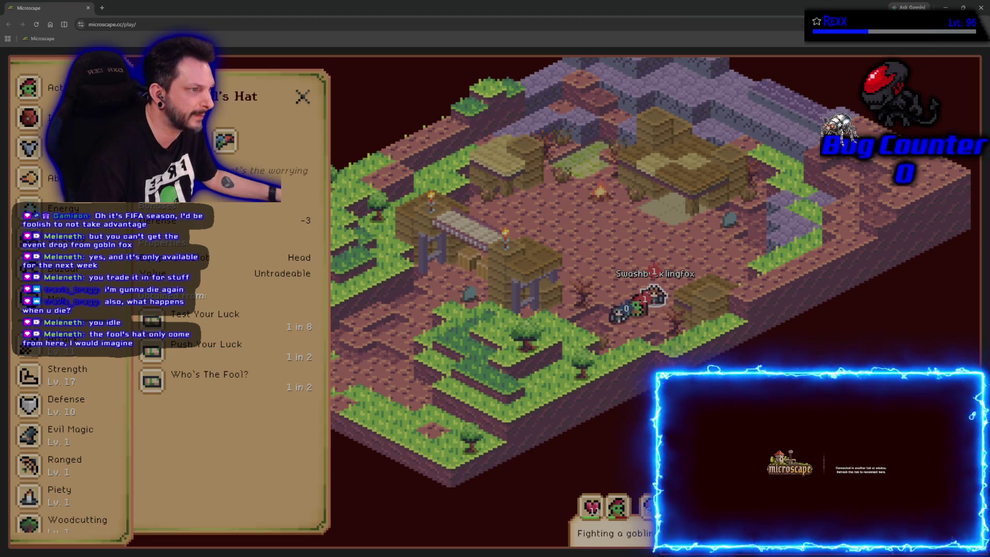
left_click(201, 375)
scroll(199, 387, "down", 3)
scroll(264, 210, "up", 3)
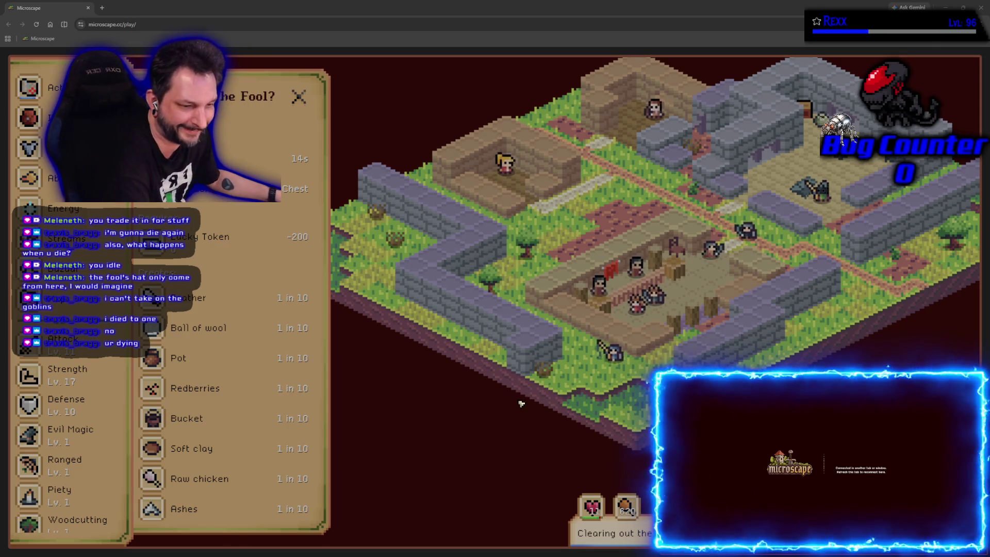
scroll(294, 444, "down", 1)
scroll(294, 444, "down", 4)
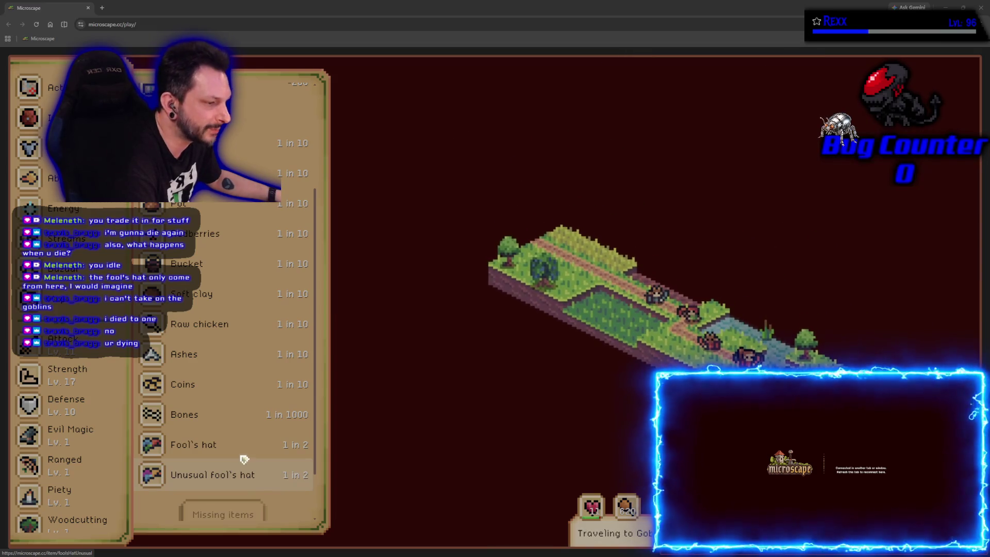
Check the Unusual fool's hat and Fool's hat pages, then reopen the Lucky Token item page.
left_click(218, 473)
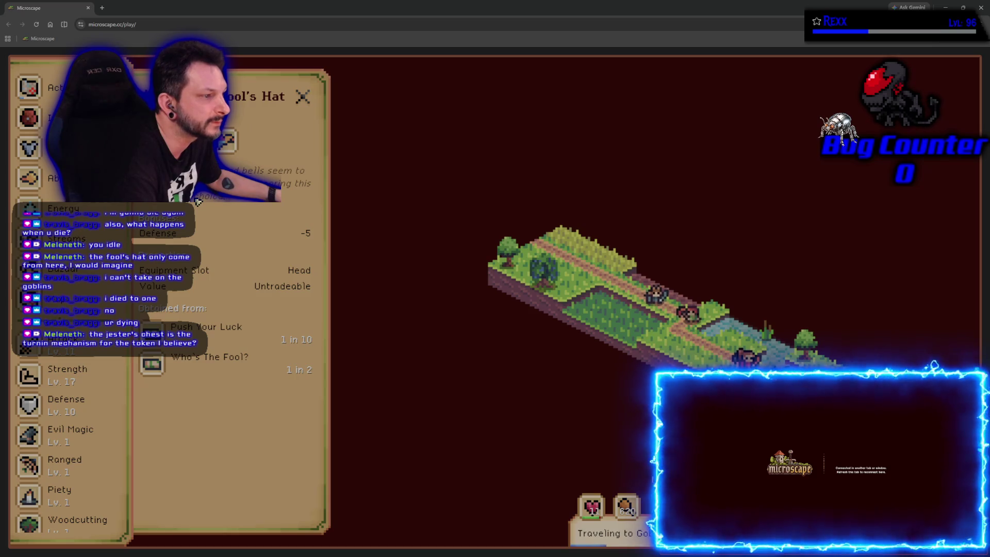
left_click(209, 357)
scroll(179, 495, "down", 3)
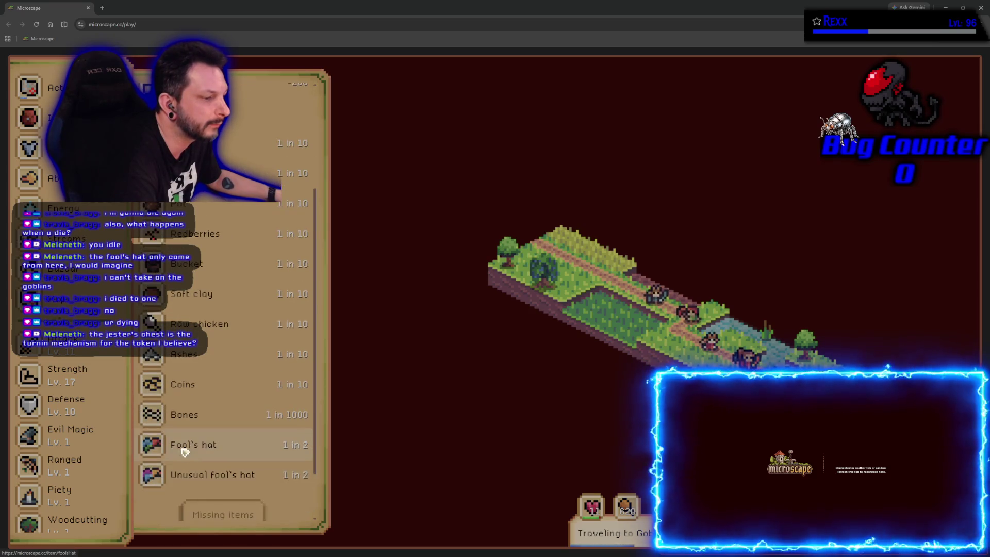
left_click(185, 444)
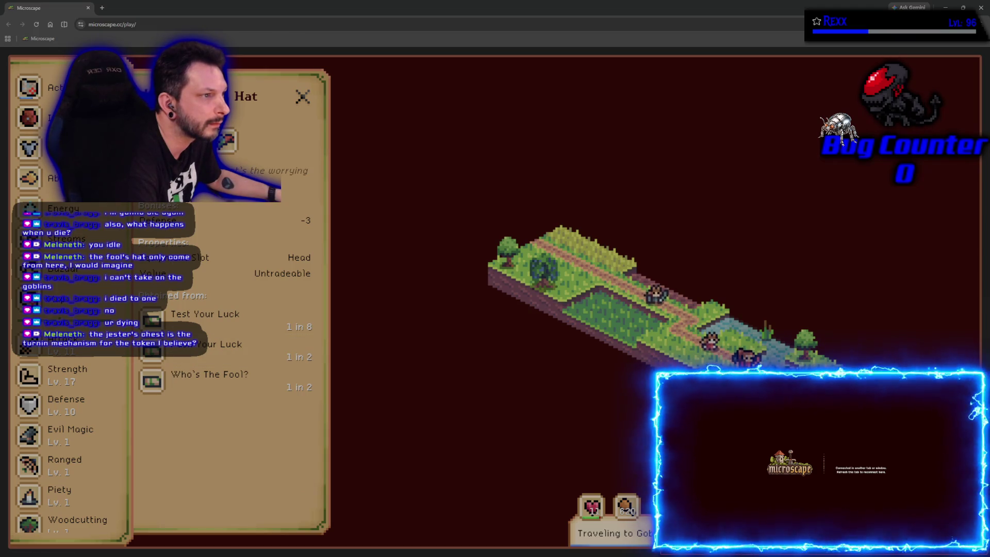
left_click(209, 373)
scroll(201, 415, "down", 3)
scroll(199, 411, "down", 1)
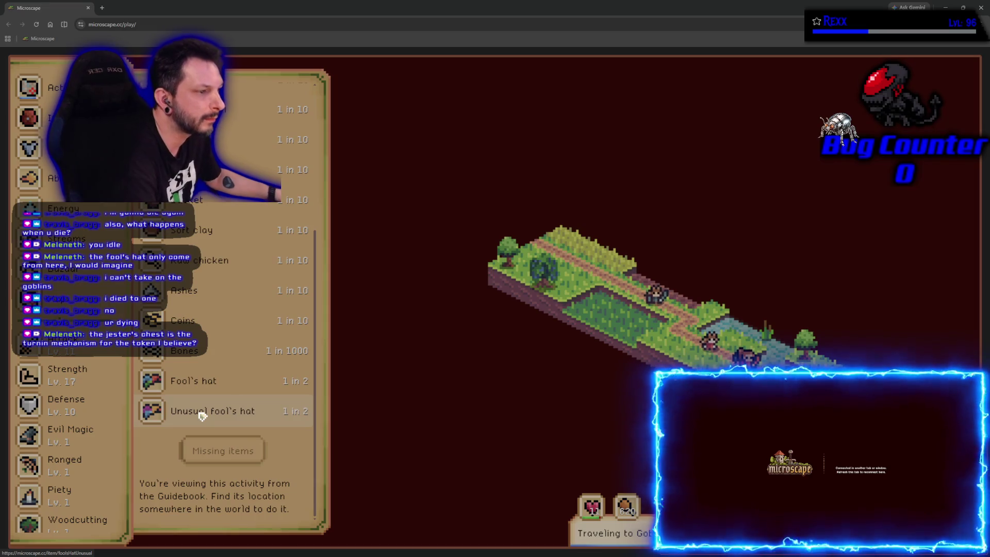
scroll(244, 447, "up", 3)
scroll(244, 447, "down", 3)
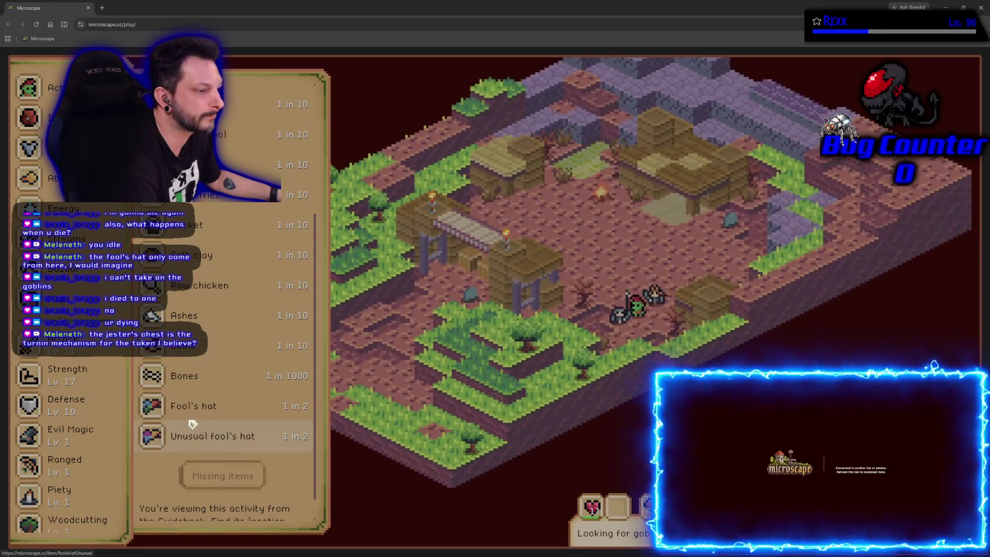
scroll(183, 435, "up", 2)
scroll(183, 436, "down", 3)
scroll(178, 435, "up", 2)
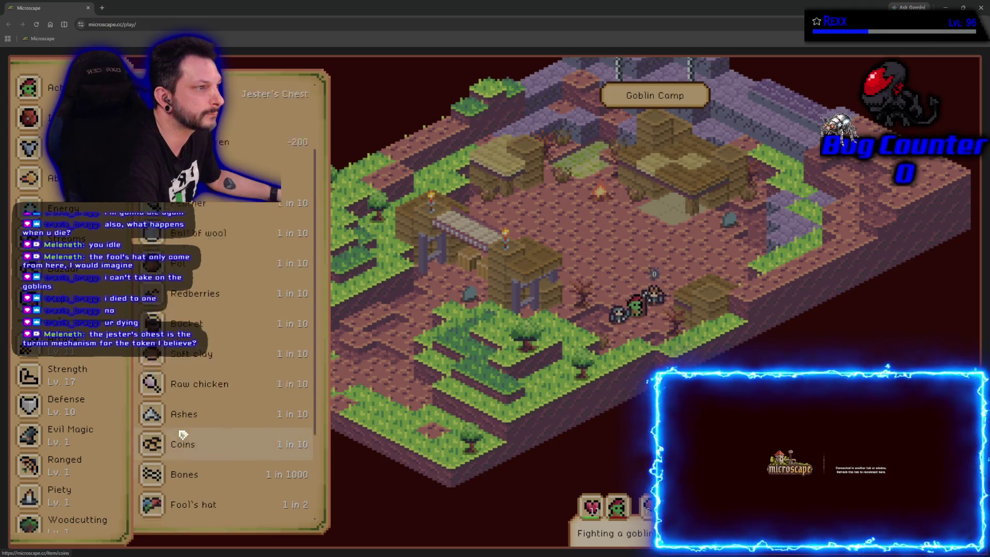
scroll(178, 433, "up", 3)
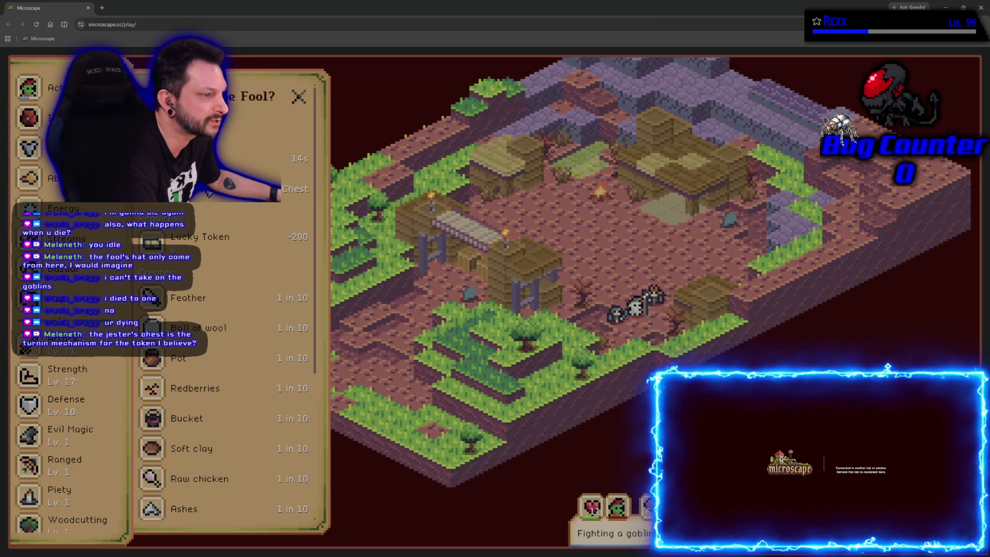
left_click(200, 236)
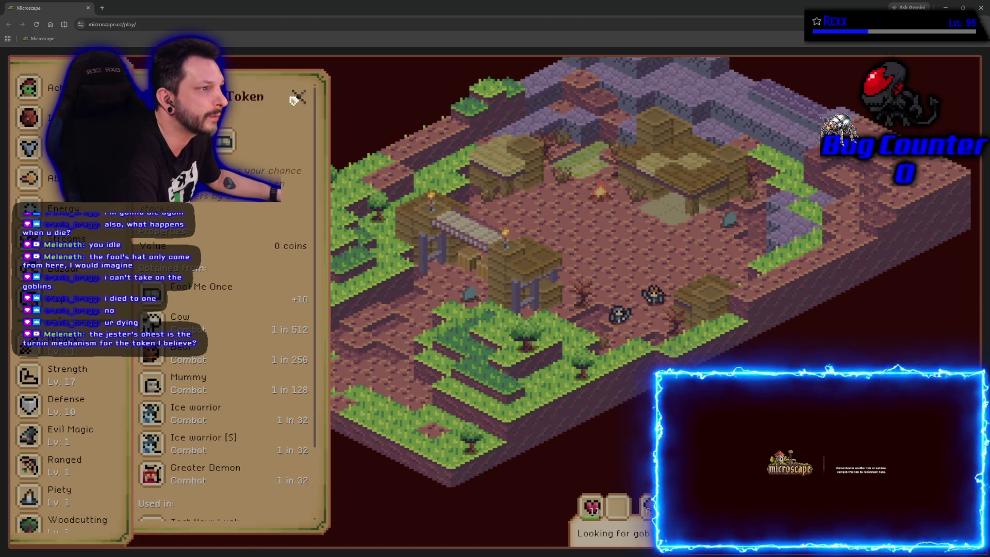
Travel to the Jester's Room from its marker on the world map.
left_click(298, 97)
key("m")
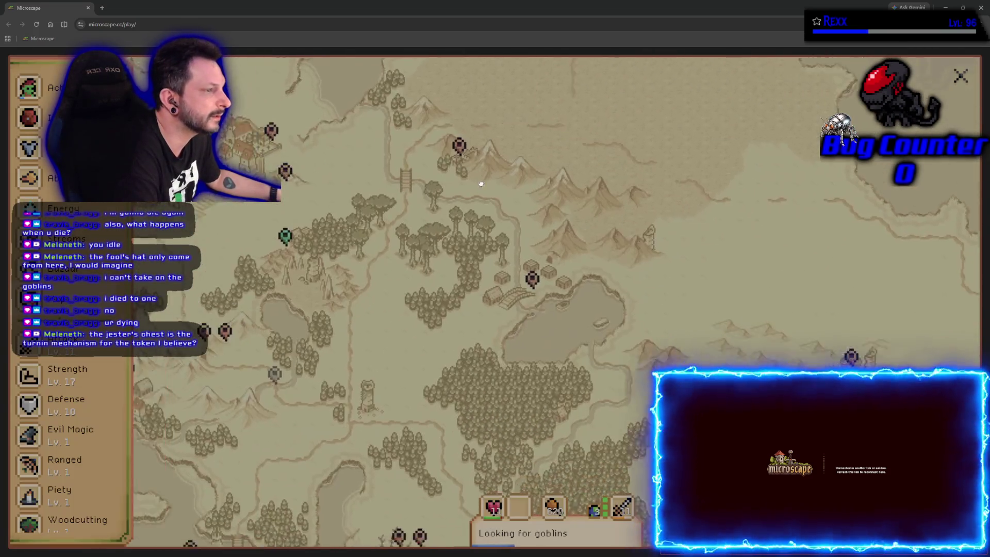
left_click_drag(351, 264, 484, 228)
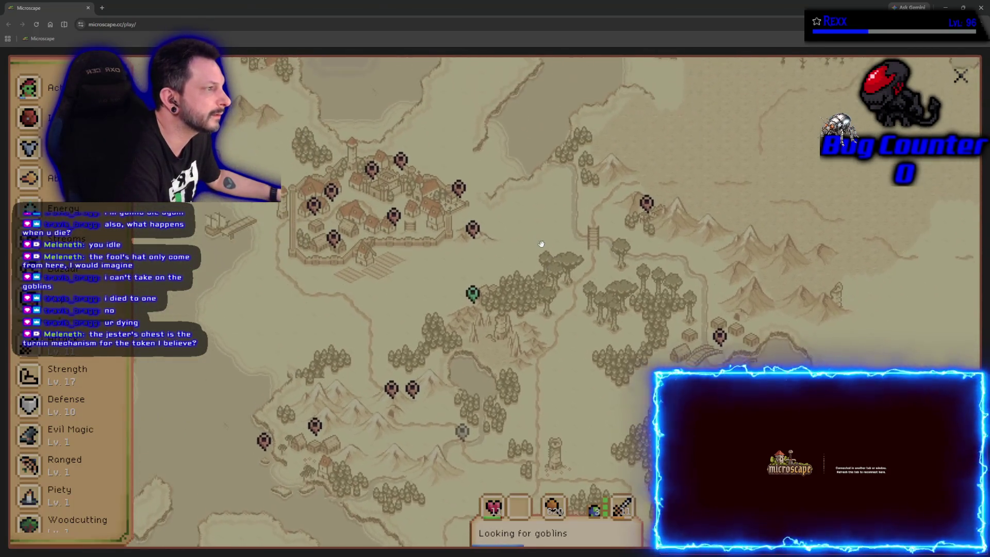
left_click(374, 178)
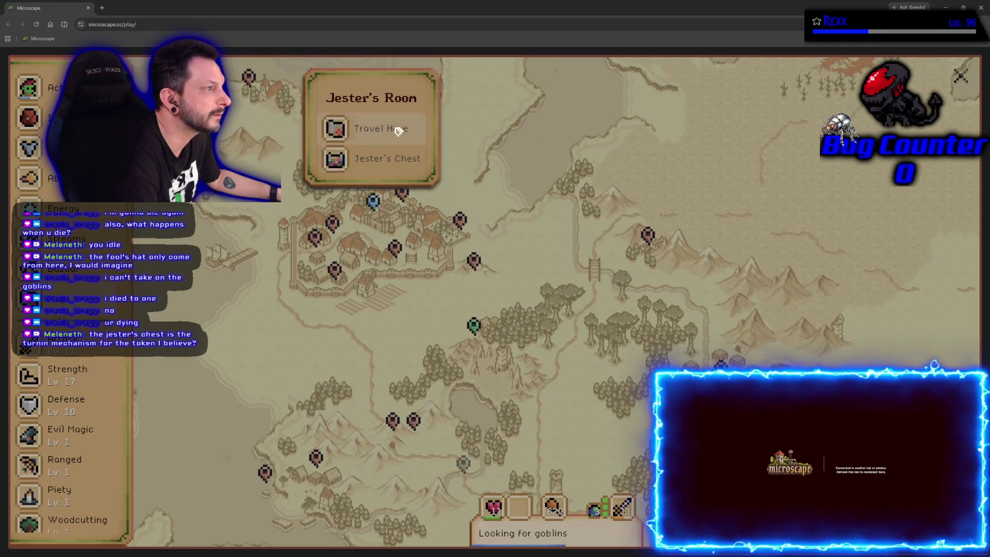
left_click(397, 131)
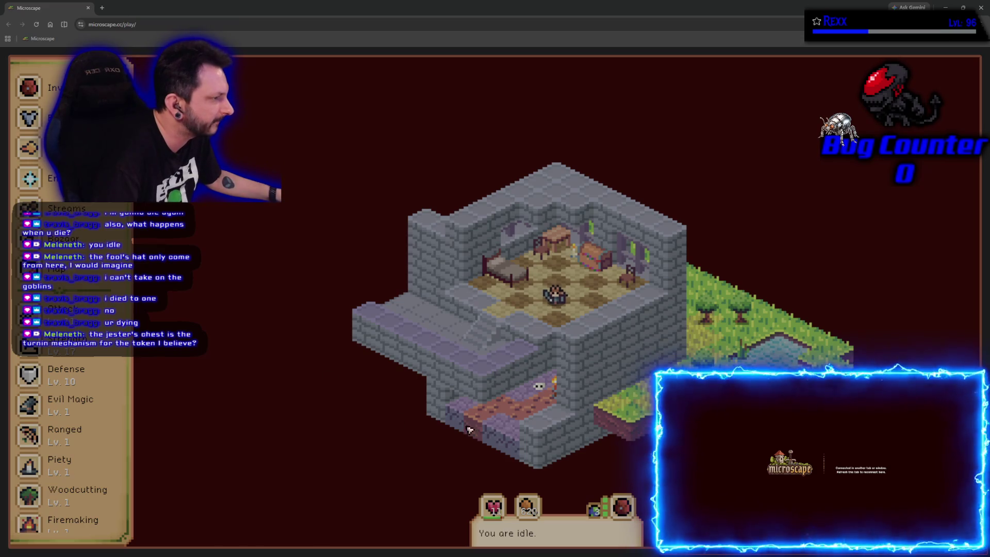
Open the Fool Me Once activity at the Jester's Chest, which rewards a Lucky Token.
left_click(595, 259)
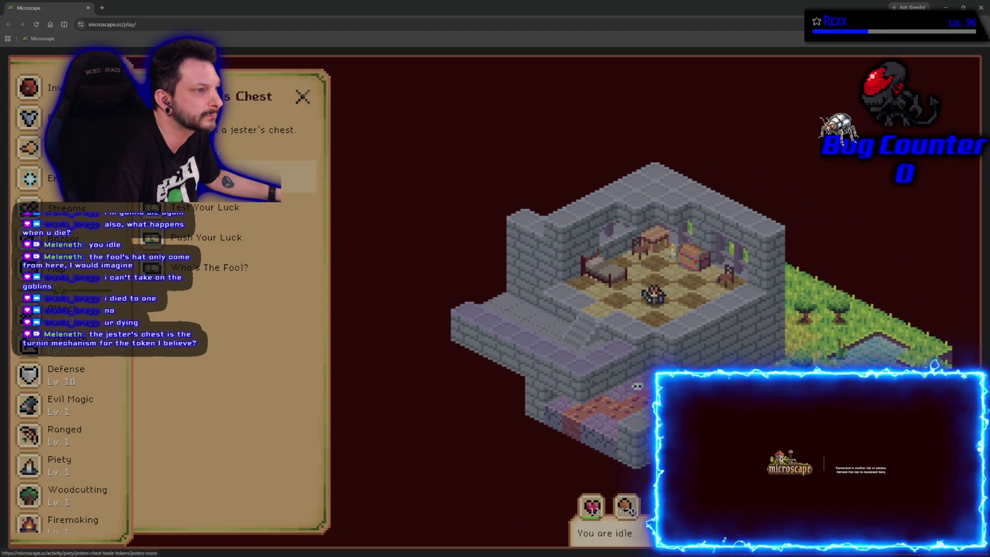
left_click(298, 176)
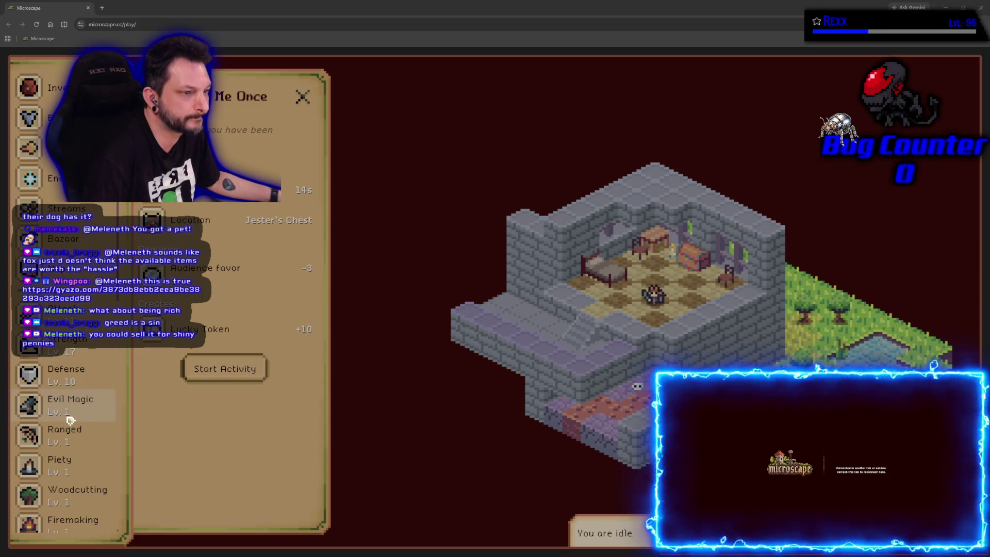
scroll(71, 421, "down", 2)
Check the Attack monster list and Bazaar listings, then close the panels.
left_click(89, 236)
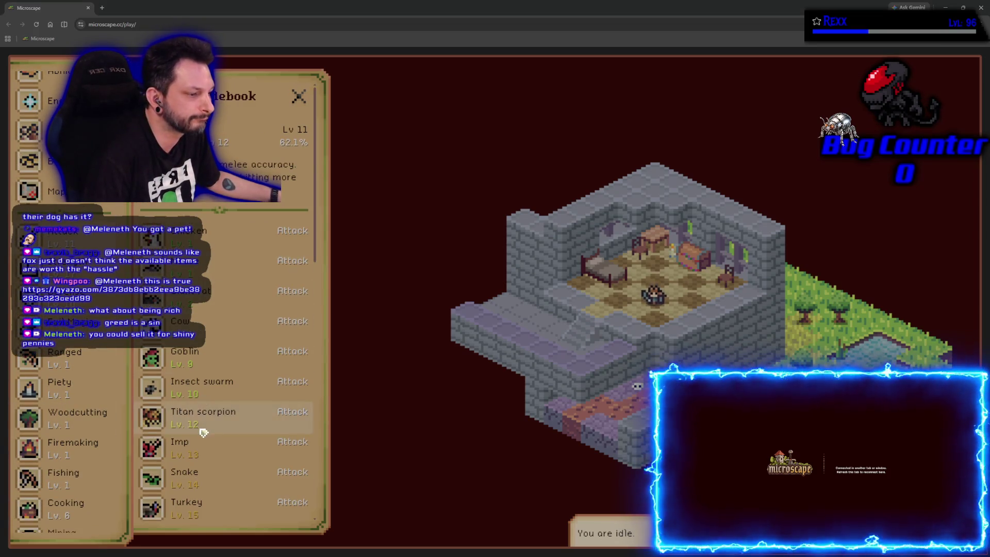
scroll(203, 431, "down", 3)
scroll(197, 435, "down", 3)
scroll(194, 426, "down", 3)
scroll(189, 425, "down", 2)
scroll(190, 423, "up", 3)
scroll(198, 418, "up", 3)
scroll(209, 410, "up", 3)
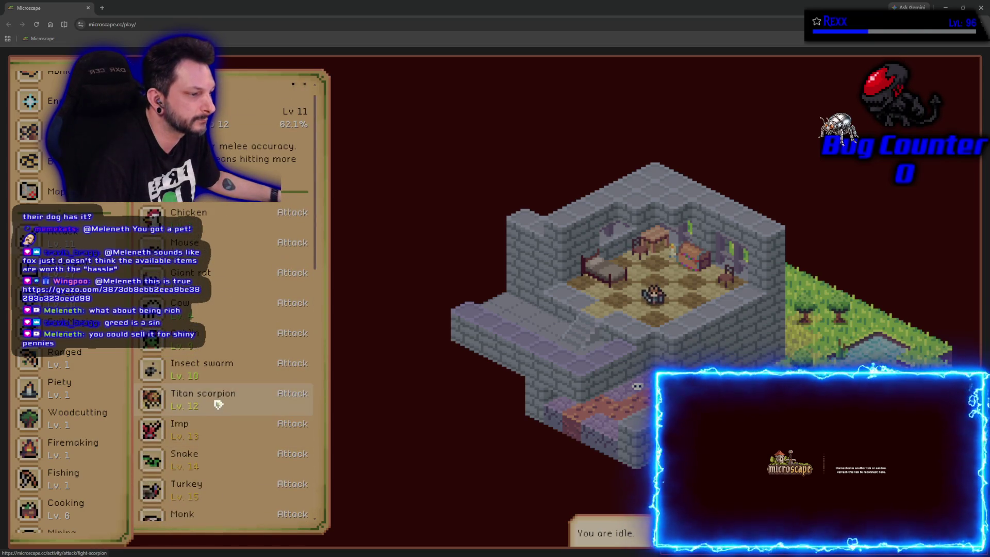
left_click(47, 160)
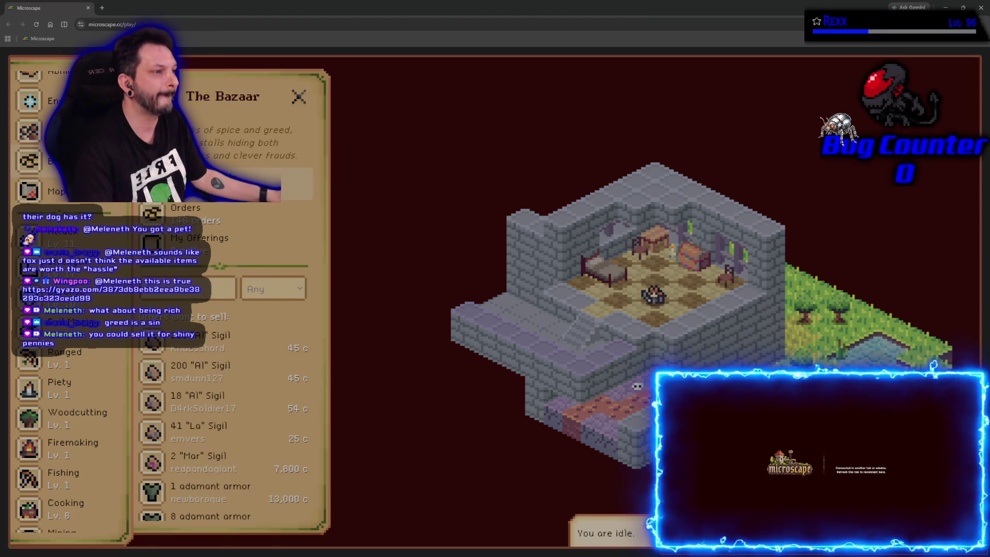
left_click(299, 97)
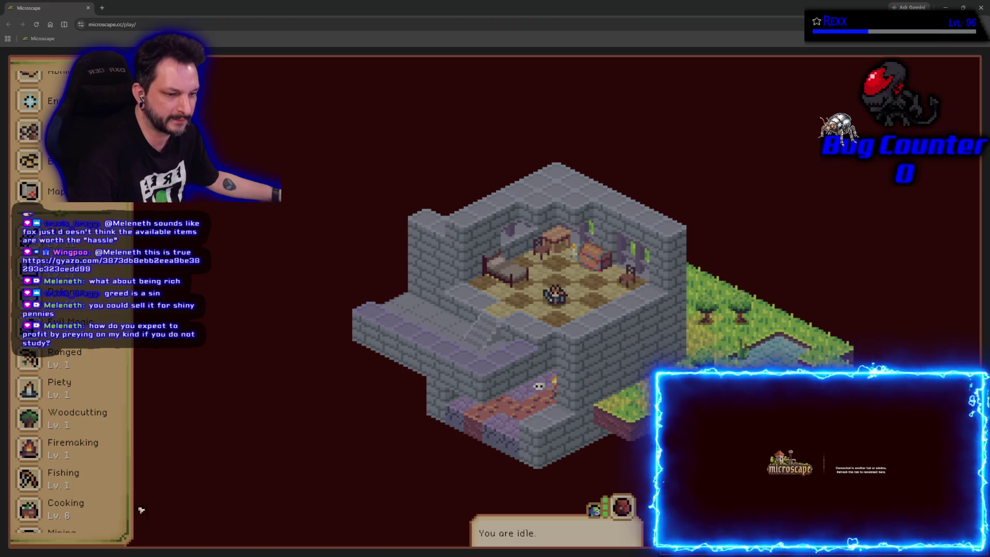
scroll(92, 485, "up", 2)
scroll(85, 494, "down", 3)
scroll(78, 503, "down", 3)
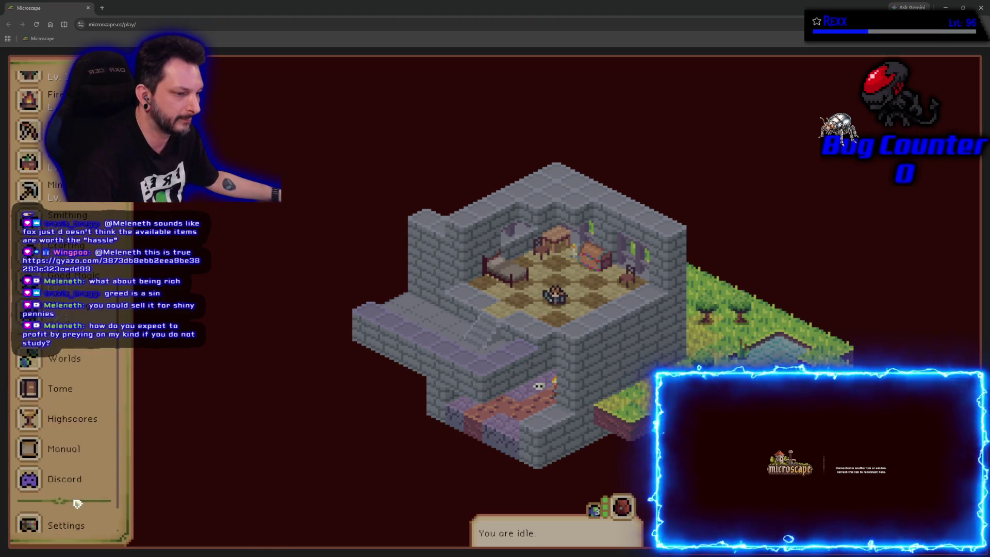
scroll(75, 507, "down", 2)
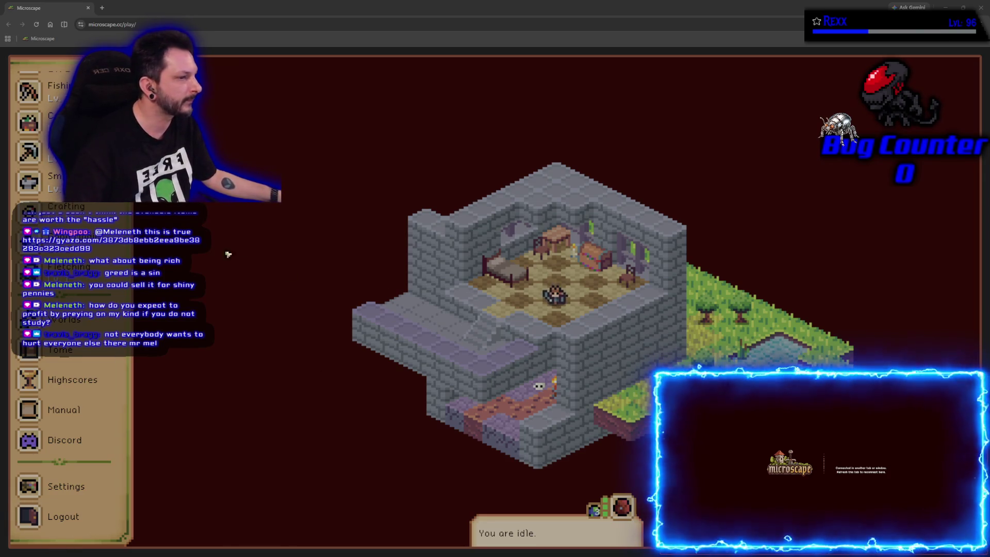
scroll(71, 389, "up", 1)
scroll(71, 389, "up", 4)
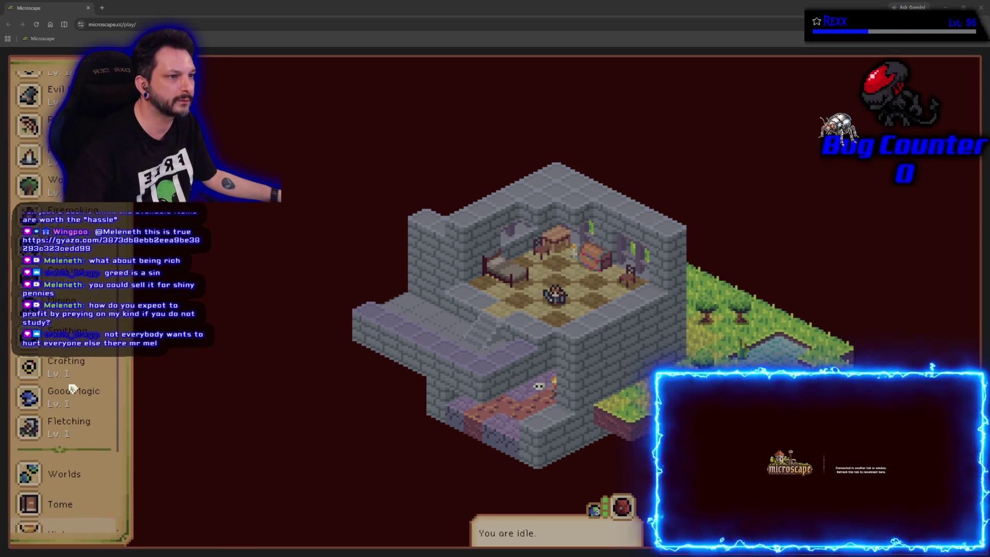
scroll(72, 389, "up", 3)
scroll(72, 389, "up", 3)
Locate goblins via the Attack guidebook and travel to the Goblin Camp.
left_click(81, 229)
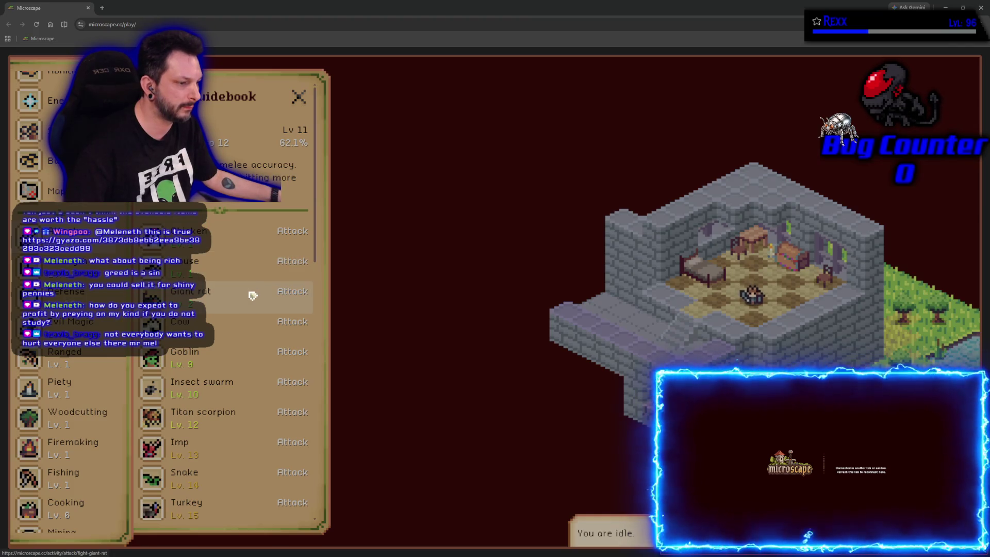
scroll(252, 295, "down", 5)
scroll(249, 292, "up", 1)
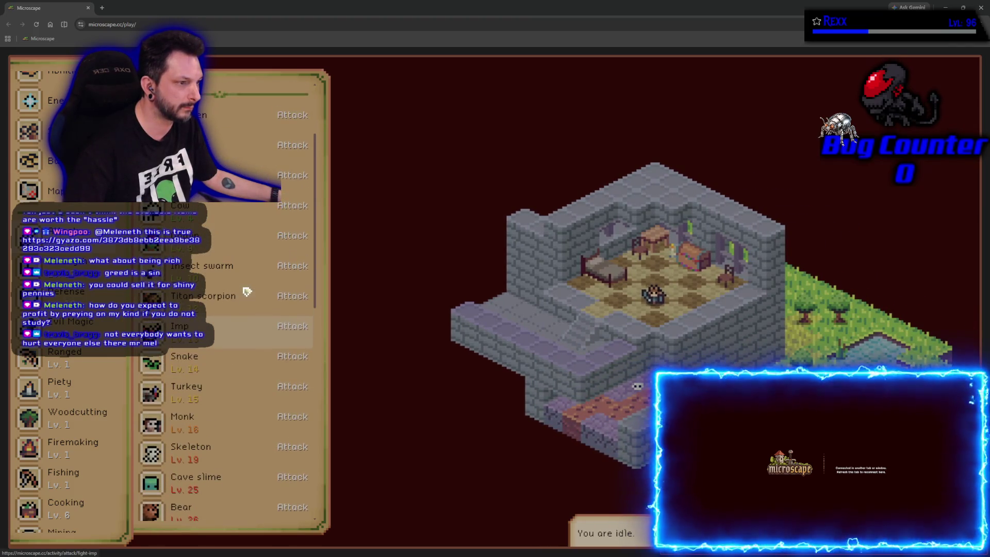
left_click(221, 304)
scroll(217, 283, "down", 3)
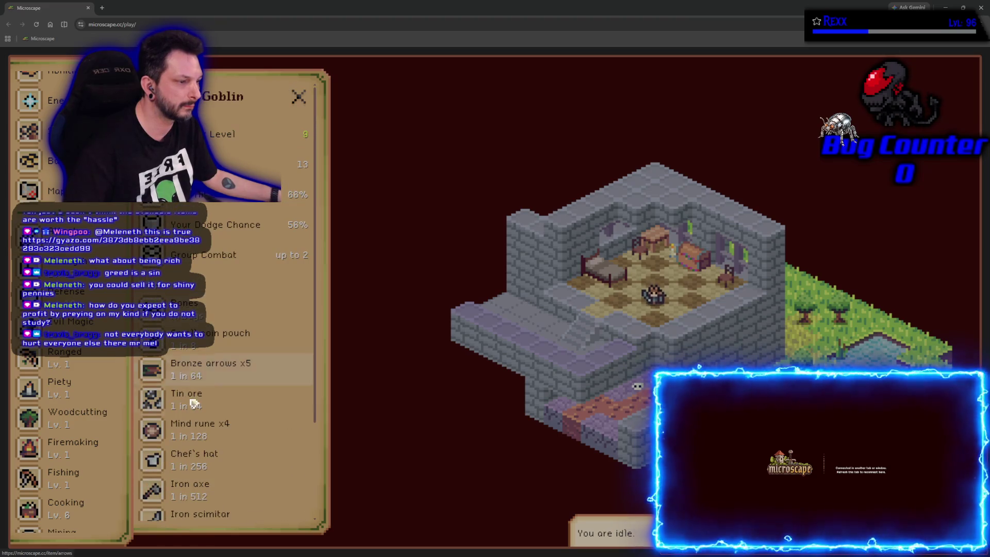
scroll(186, 425, "down", 3)
left_click(193, 435)
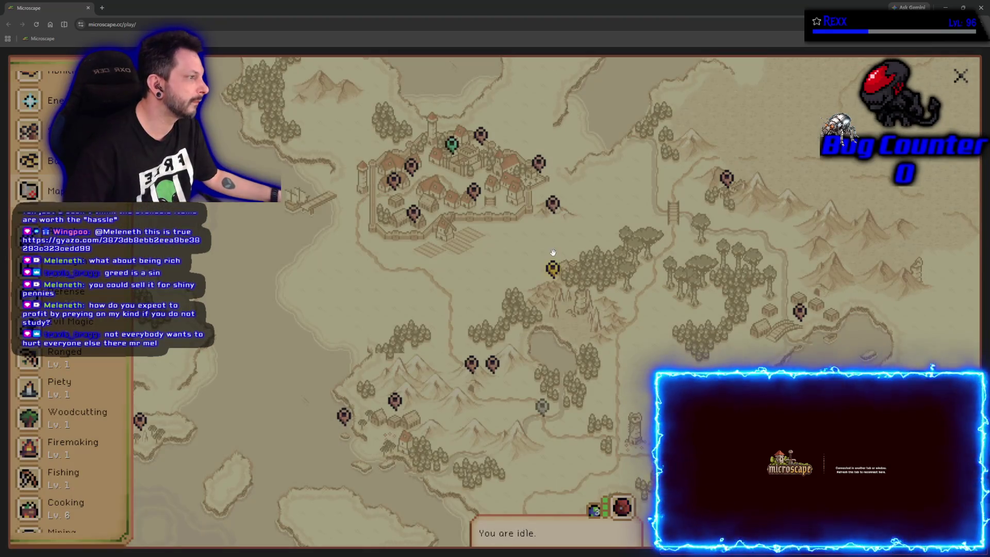
left_click(551, 269)
left_click(546, 166)
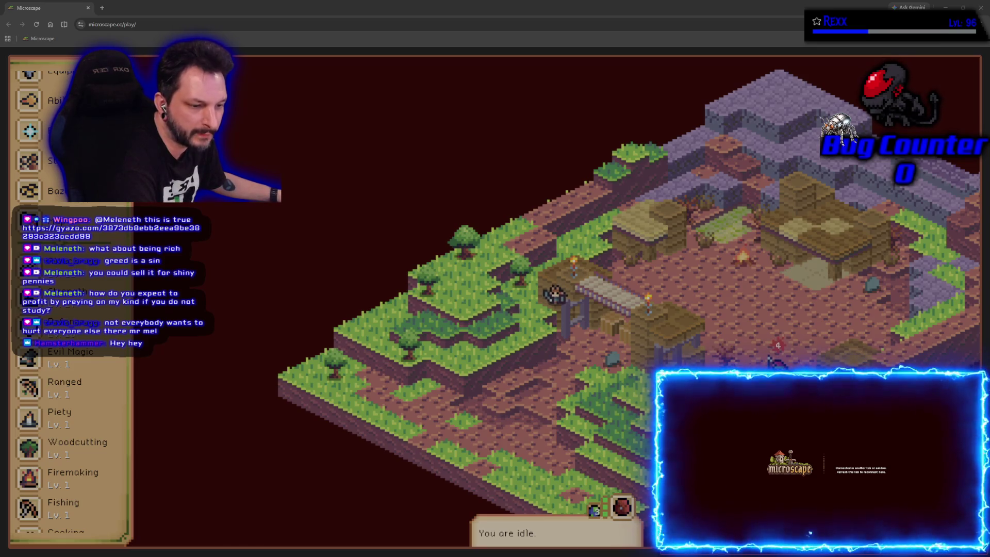
mouse_move(266, 12)
left_mouse_down()
mouse_move(363, 127)
mouse_move(403, 3)
left_mouse_up()
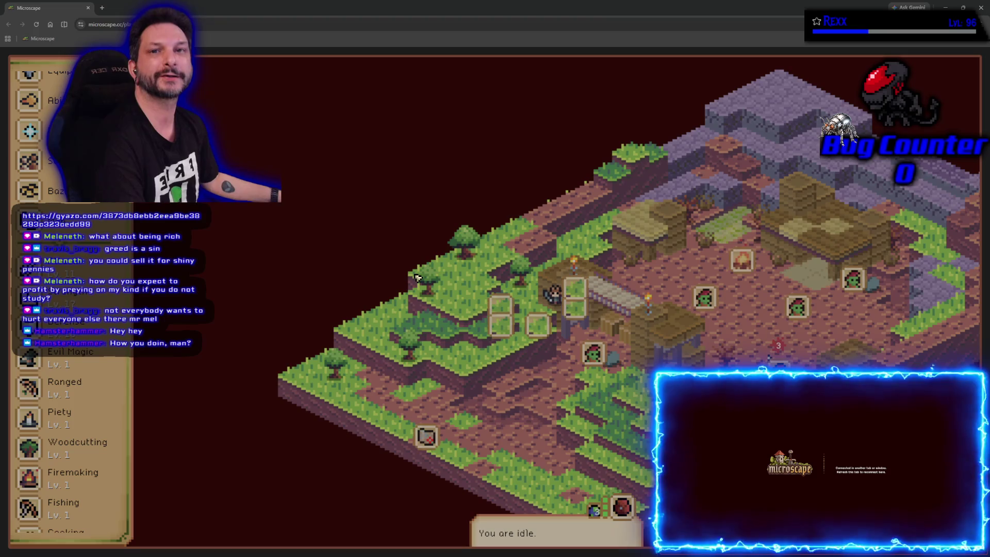
key("Right")
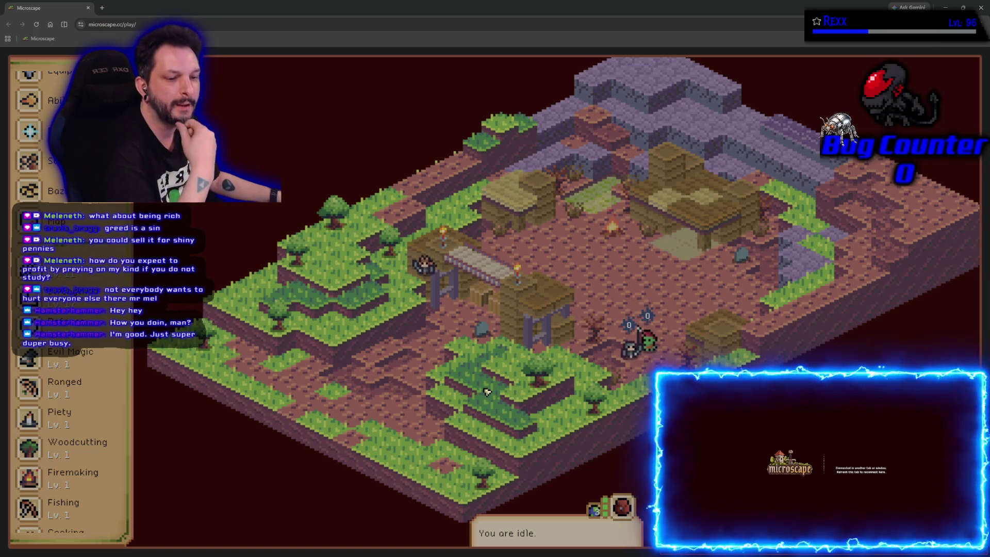
key("Left")
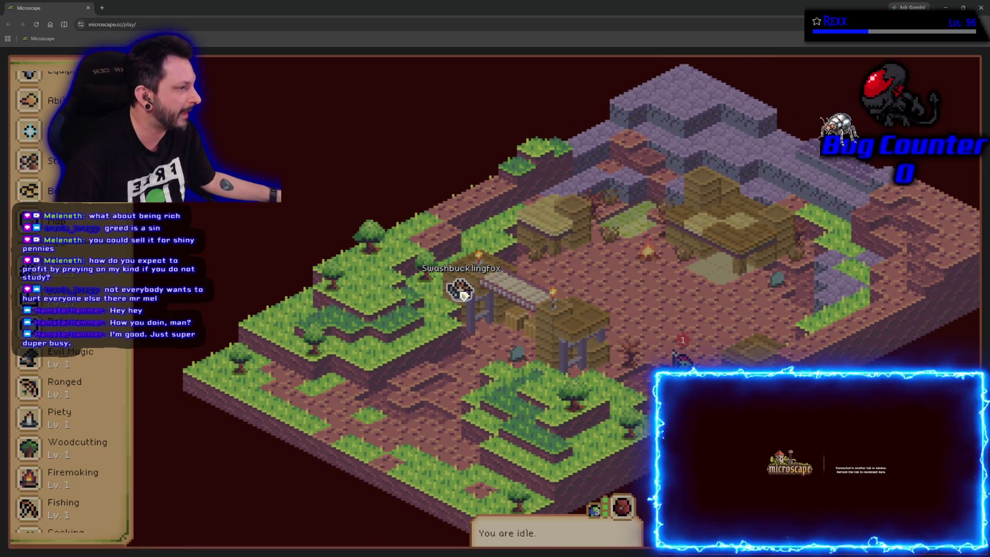
Glance at the profile, then start fighting Goblins from the Attack guidebook.
left_click(462, 296)
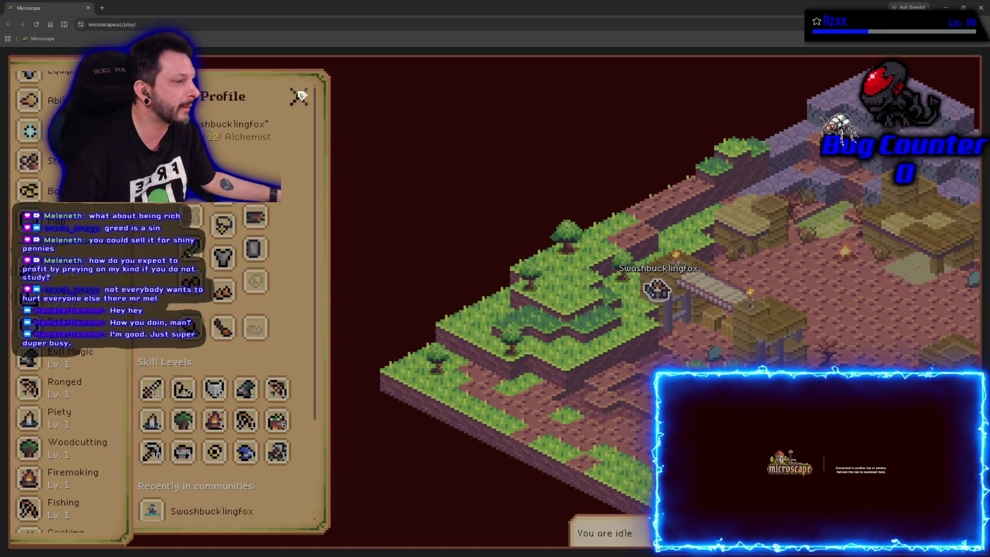
left_click(299, 96)
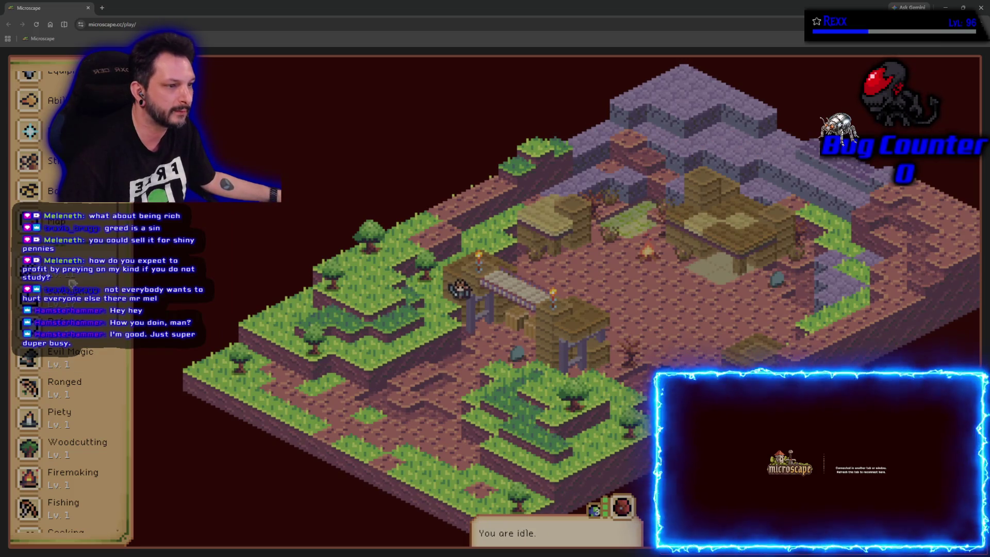
left_click(73, 285)
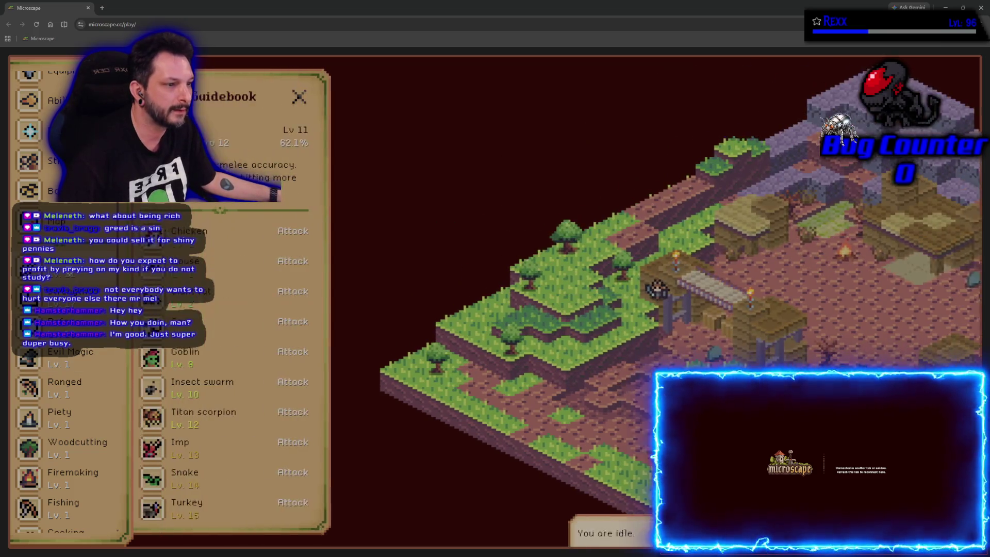
left_click(220, 357)
scroll(221, 372, "down", 2)
scroll(226, 410, "down", 2)
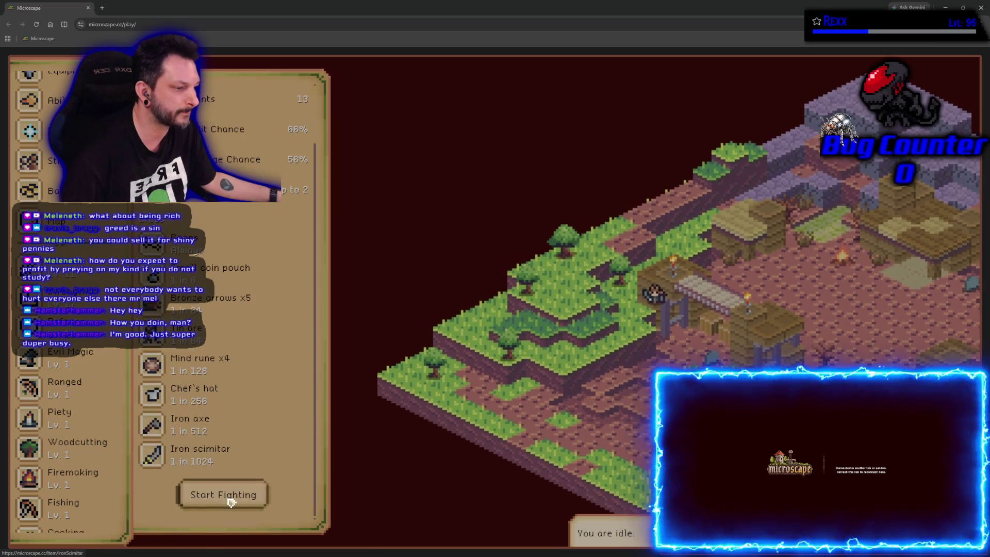
left_click(224, 497)
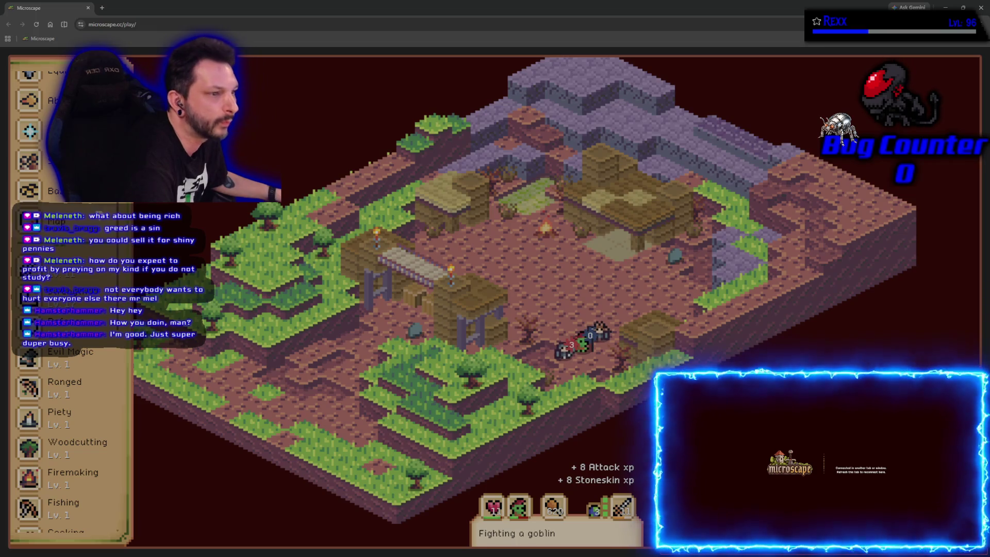
Look over another region of the world map during the goblin fight.
key("m")
scroll(448, 367, "down", 3)
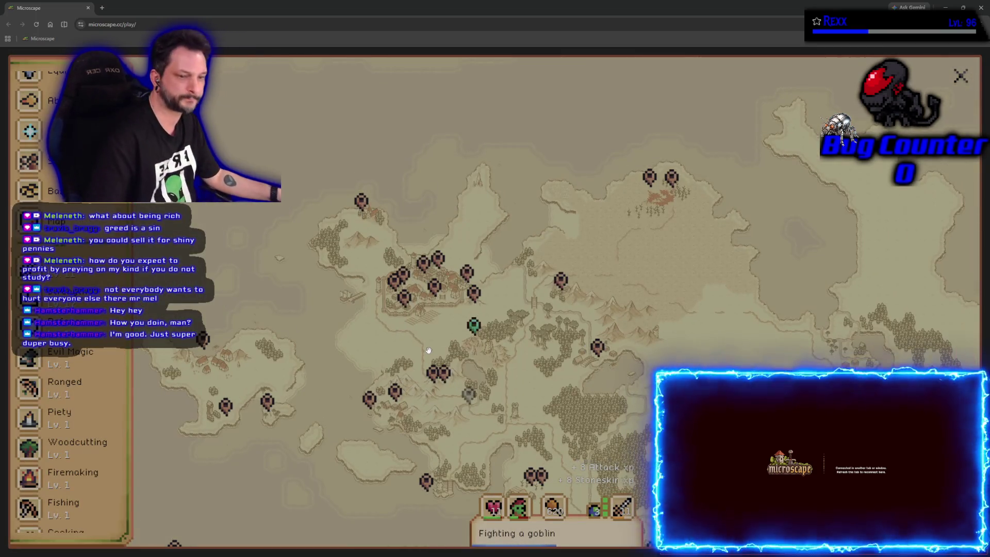
scroll(535, 381, "down", 3)
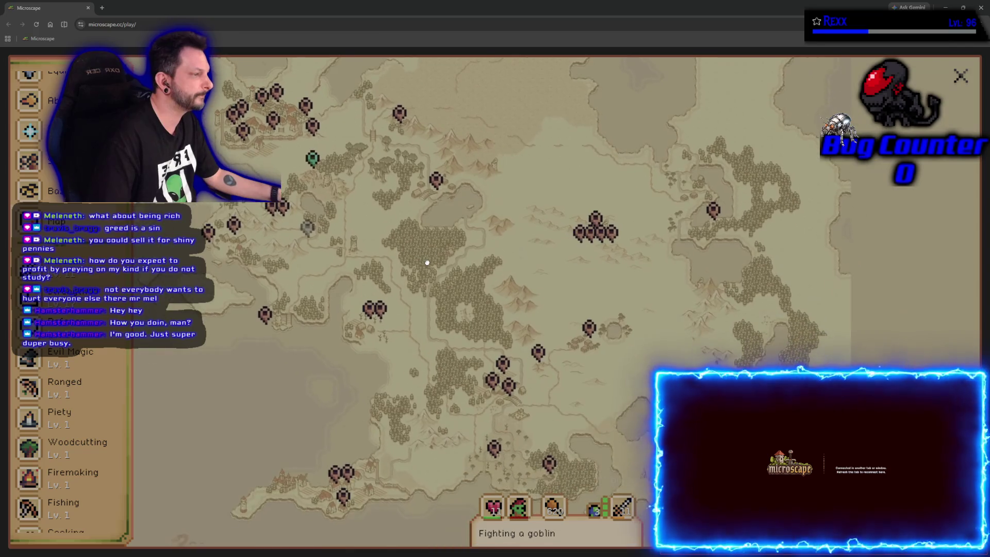
scroll(663, 275, "up", 3)
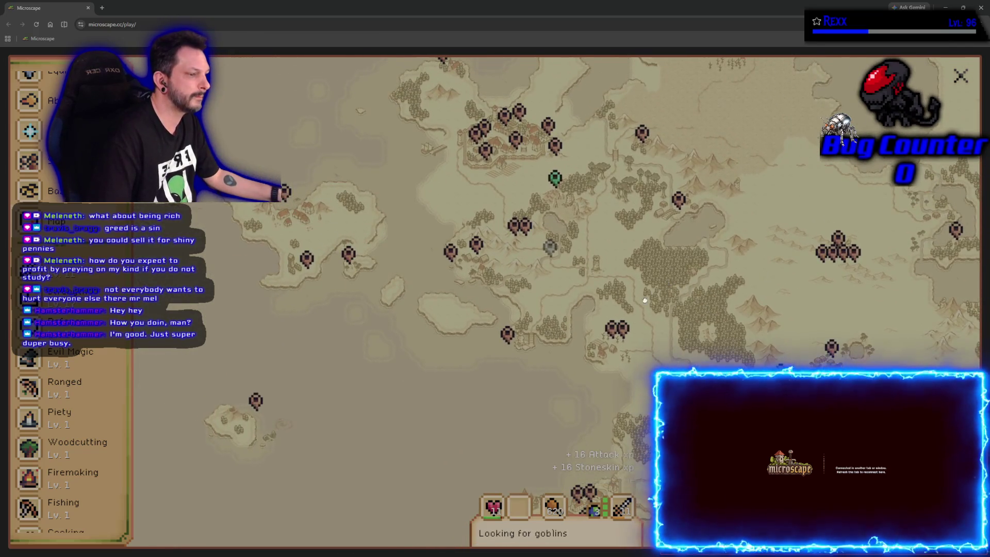
left_click_drag(664, 275, 618, 326)
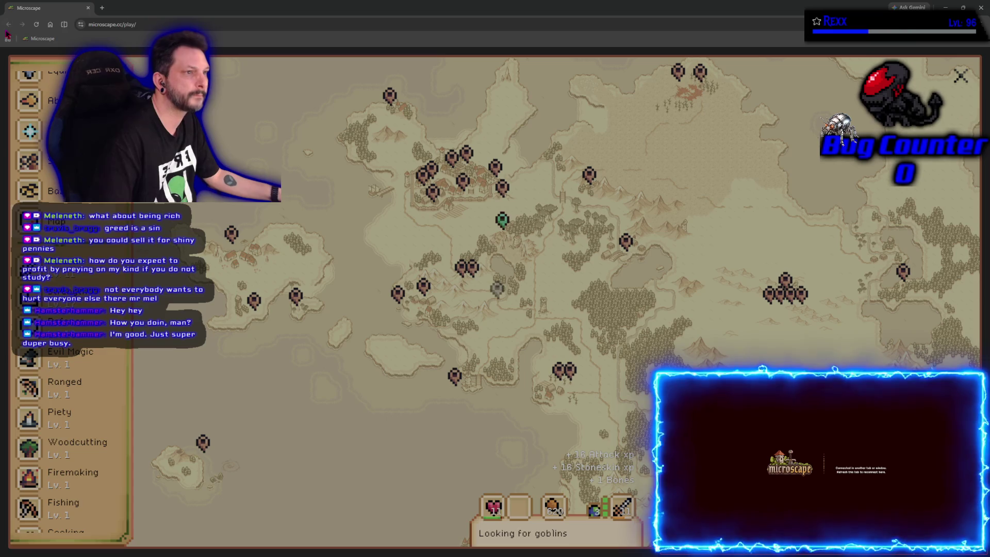
Switch back to the Unreal Engine editor with the Aura main menu scene.
key("alt+Tab")
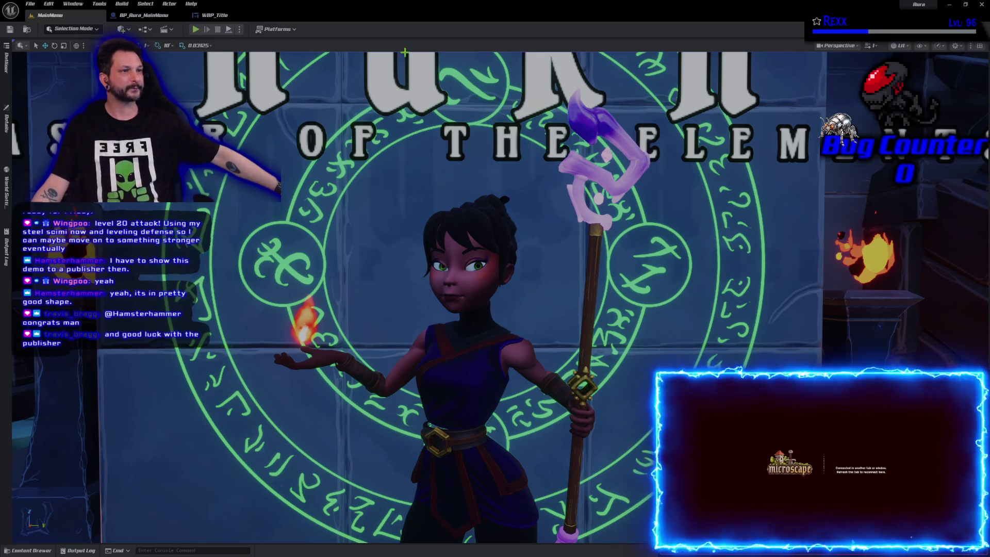
left_click(196, 29)
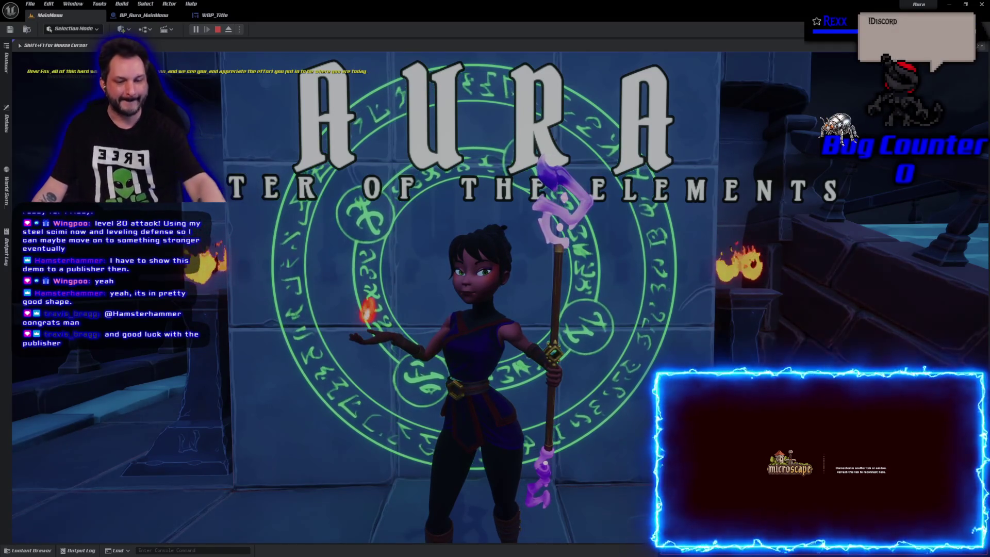
key("Escape")
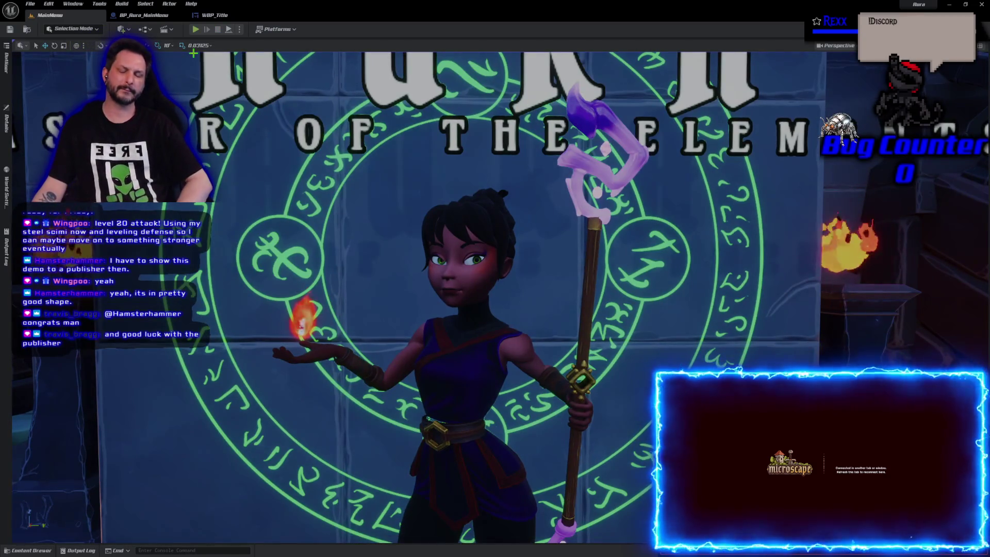
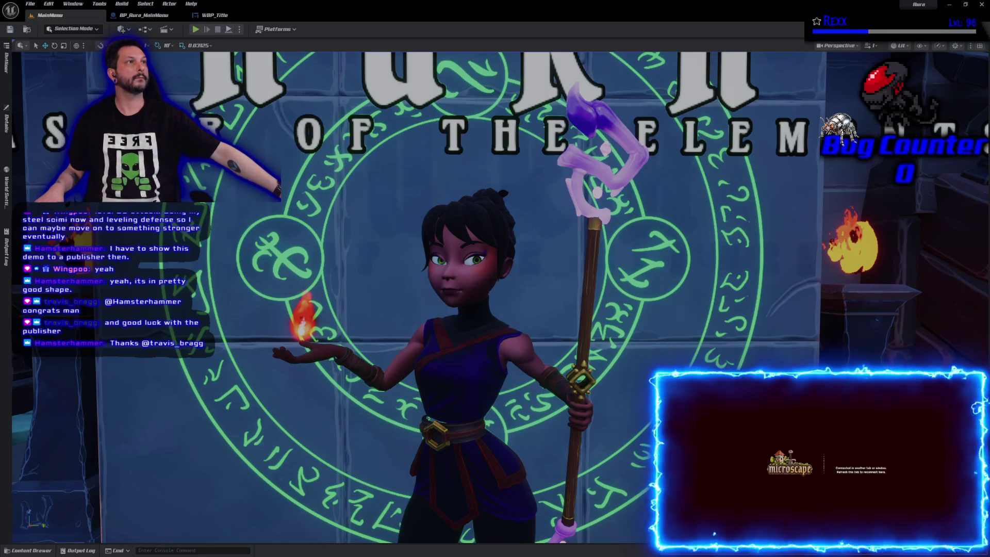
Navigate the Content Drawer to the Content/Blueprints/UI folder.
left_click(31, 550)
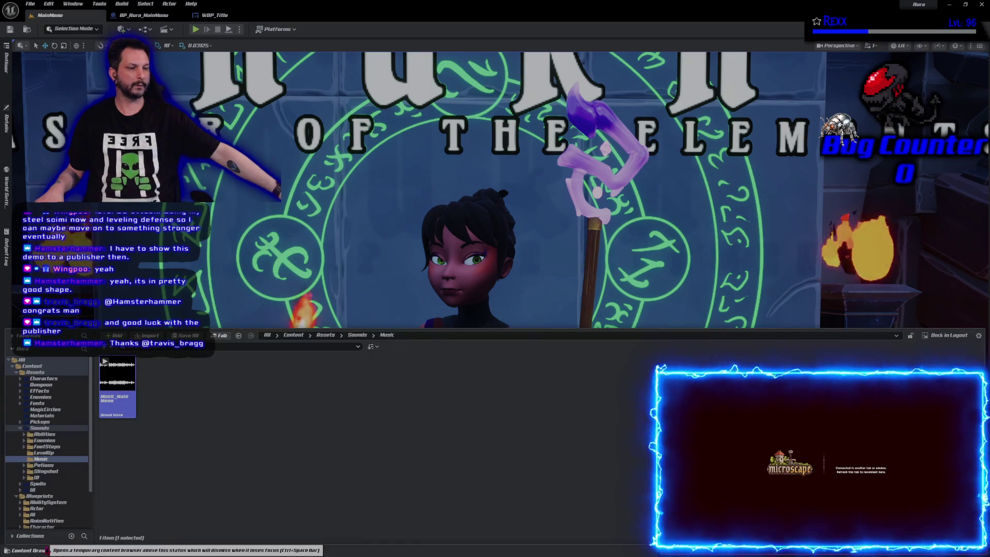
left_click(35, 373)
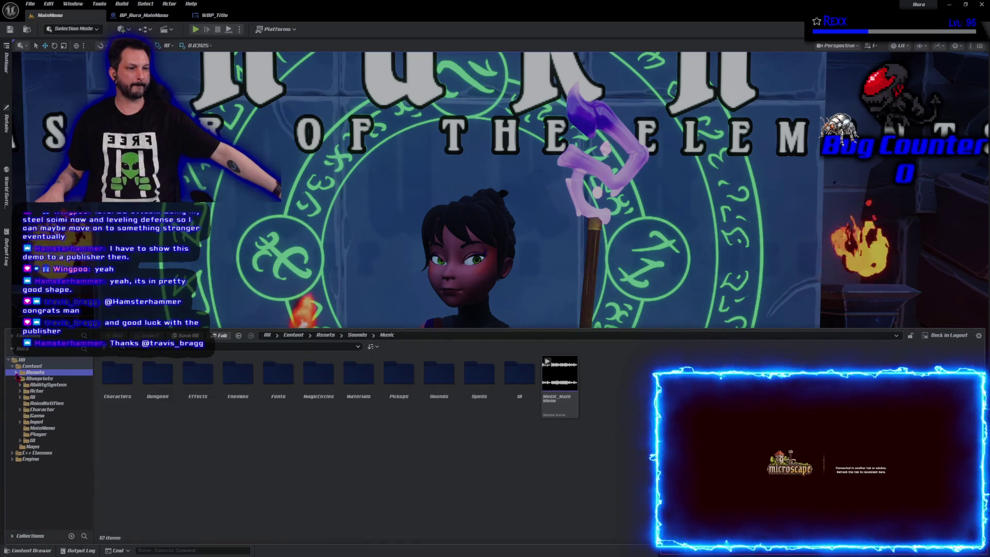
left_click(40, 440)
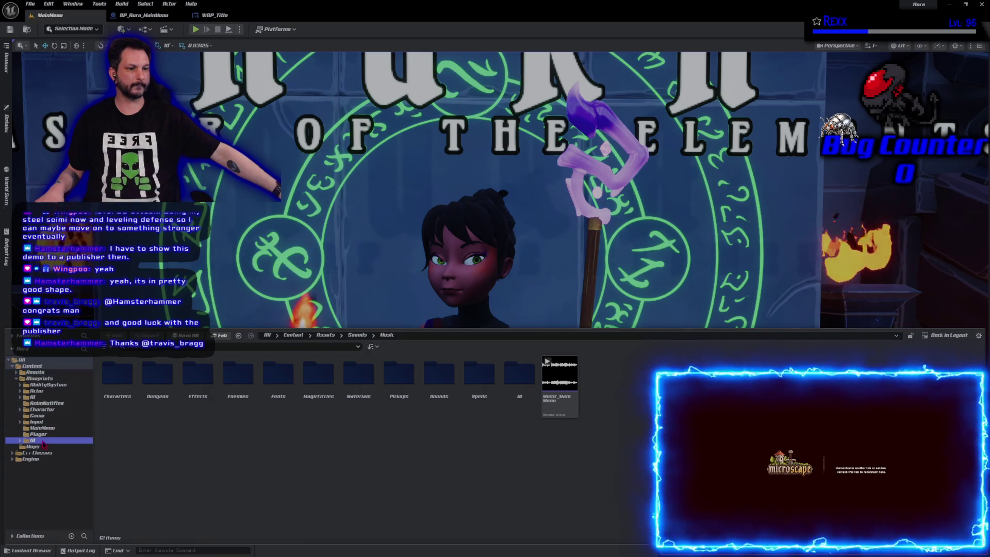
Create a new folder named MainMenu inside the UI folder.
right_click(544, 448)
left_click(583, 180)
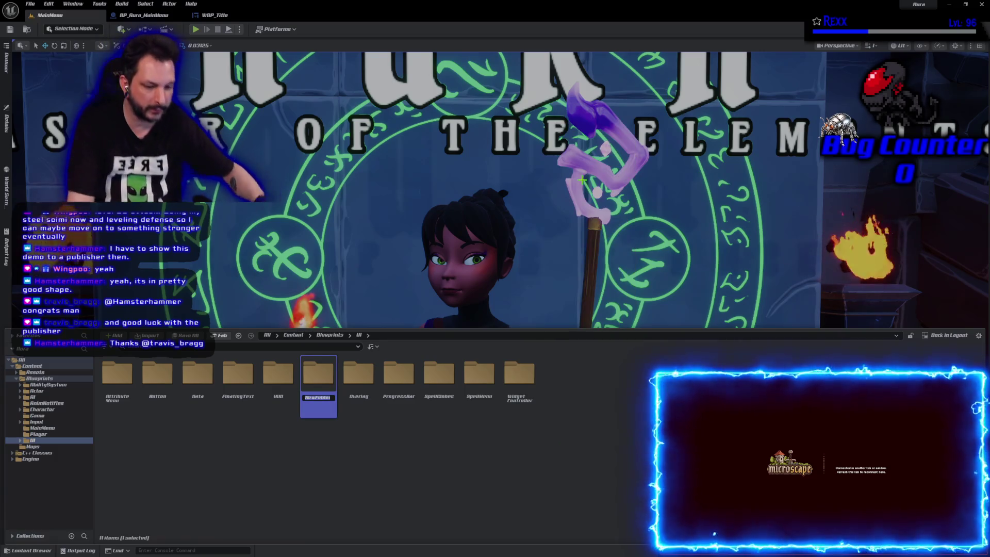
type("MainM")
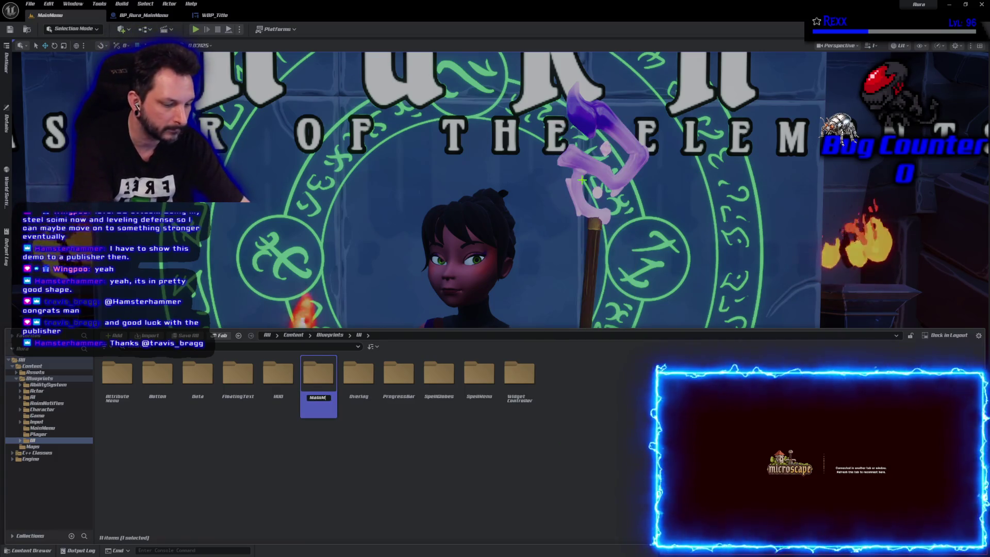
type("enu")
key("Return")
key("Return")
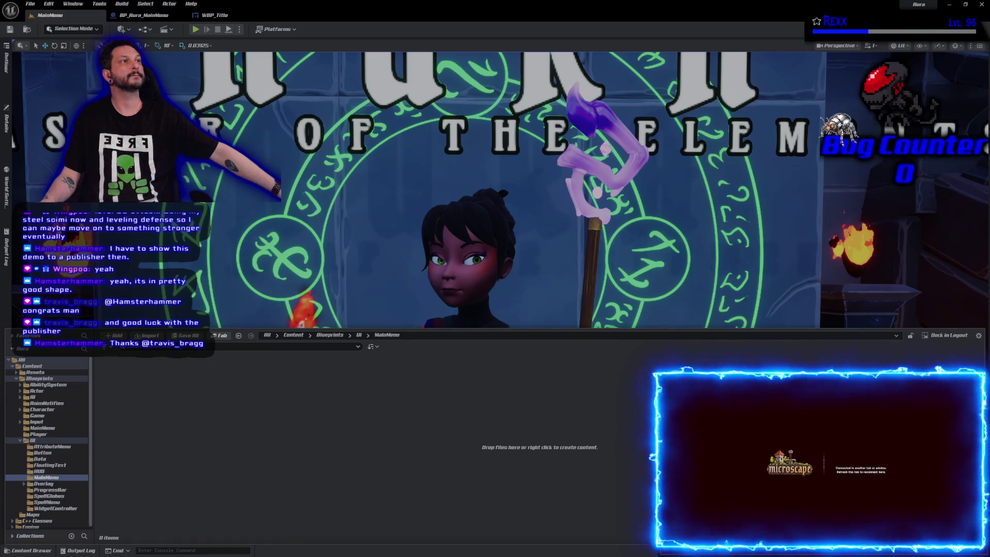
Create a User Widget blueprint named WBP_MainMenu in the MainMenu folder and open it for editing.
right_click(255, 426)
mouse_move(265, 409)
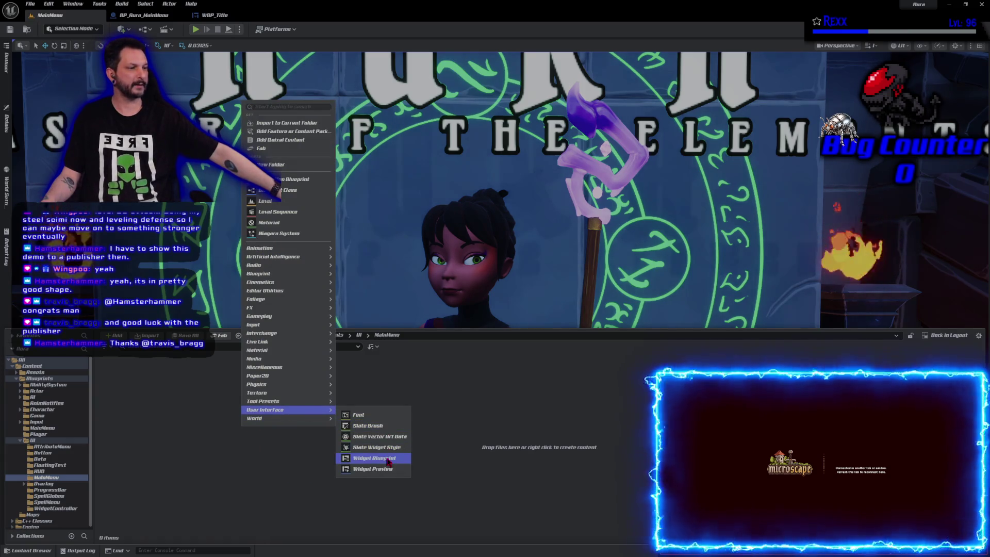
left_click(387, 463)
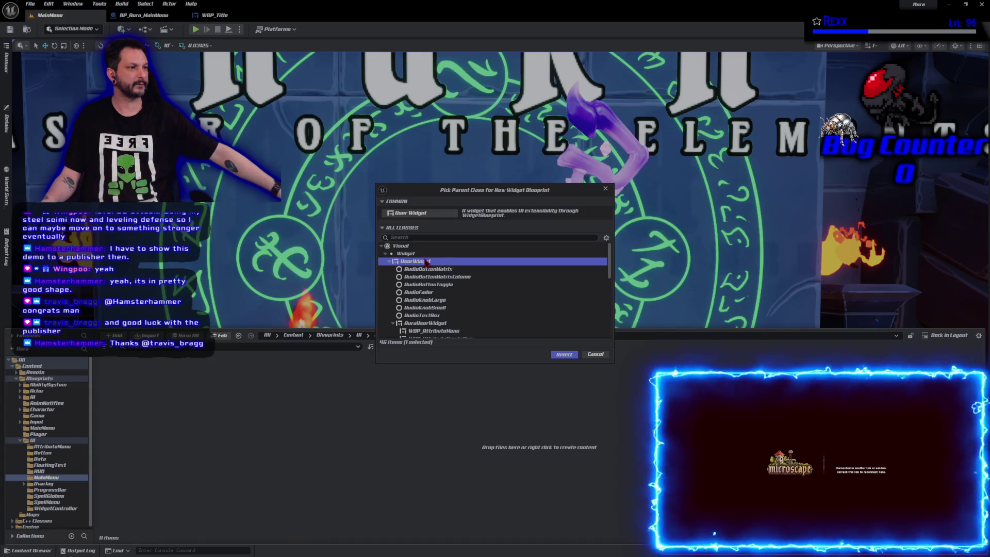
left_click(563, 354)
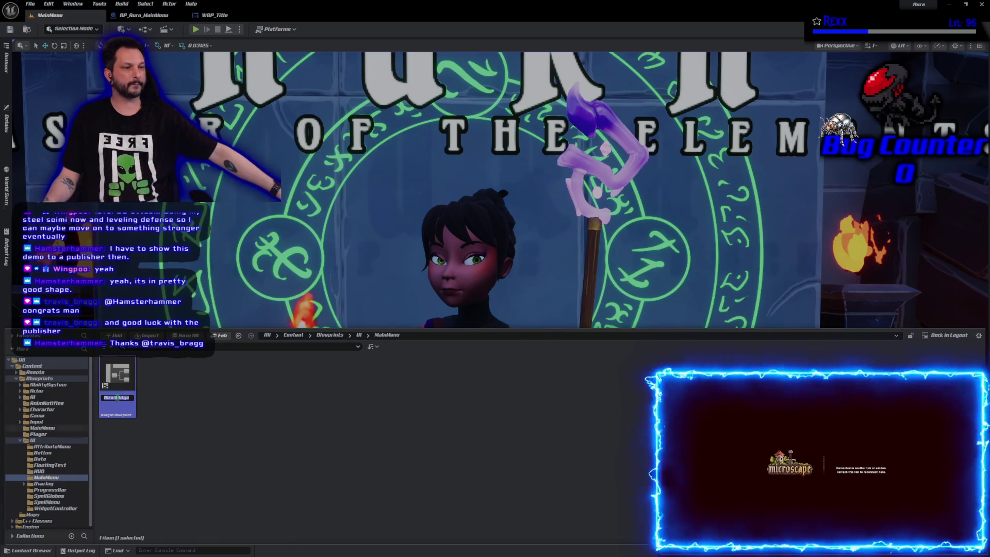
type("TitleMenu")
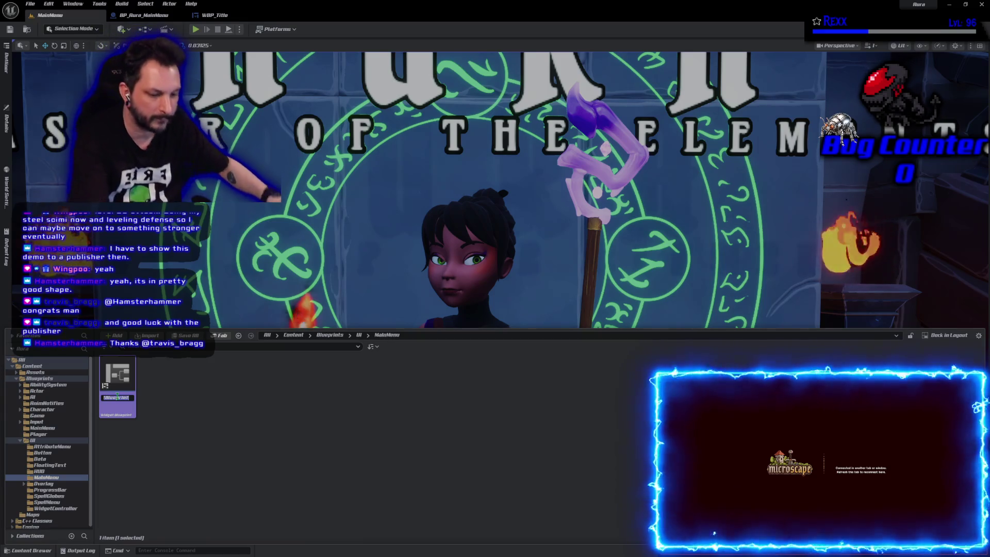
type("WBP_")
type("TitleMenu")
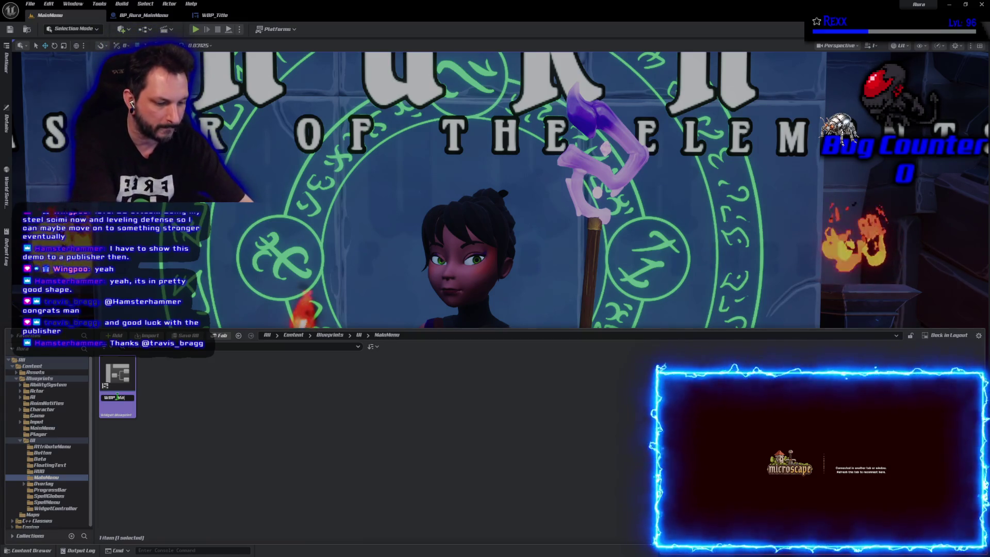
key("Return")
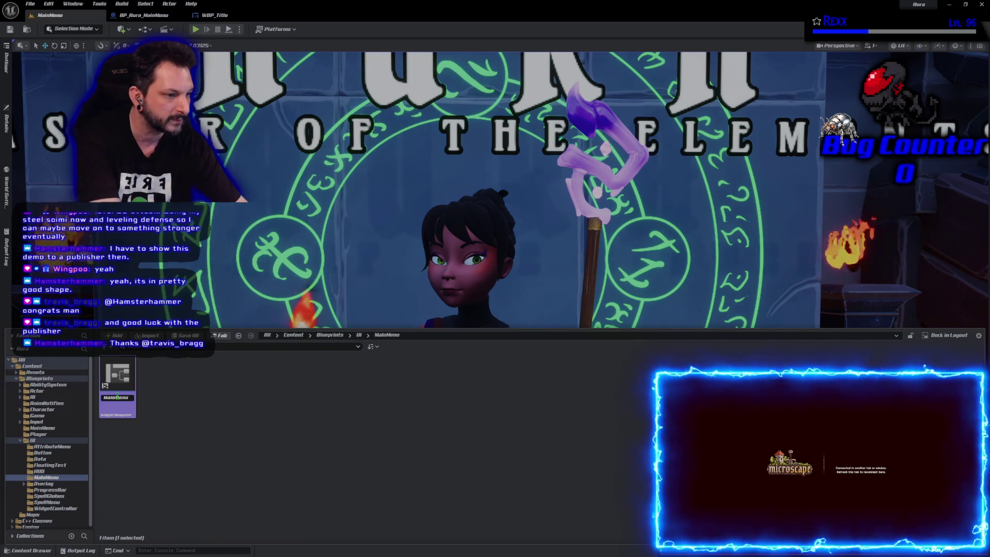
double_click(118, 399)
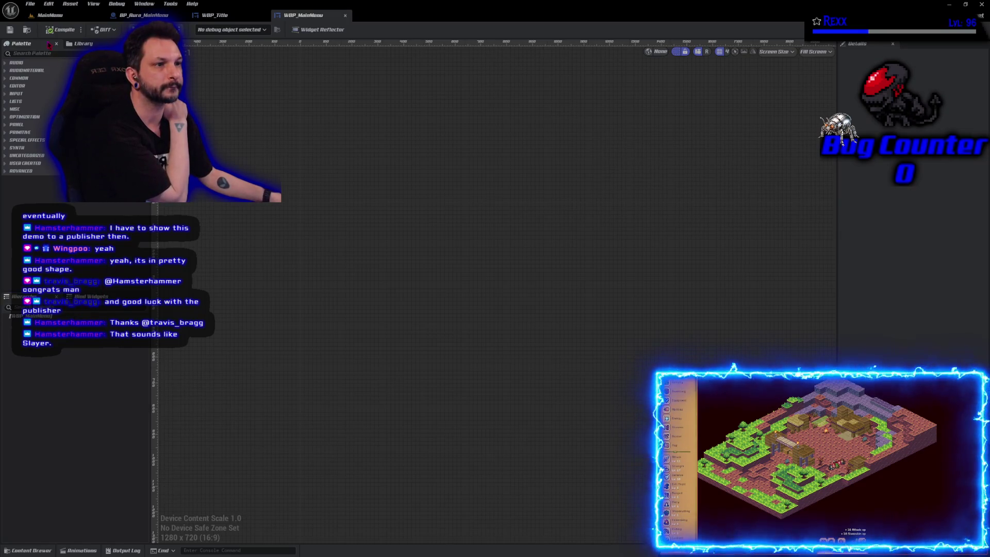
type("canvas")
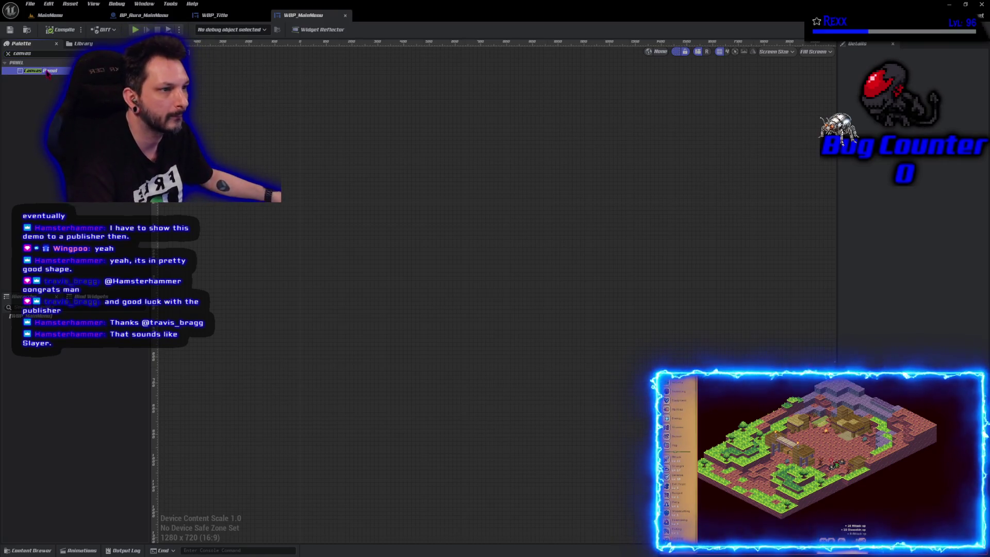
Add a Canvas Panel from the Palette as the root of WBP_MainMenu and reset the Palette search.
left_click_drag(48, 71, 12, 315)
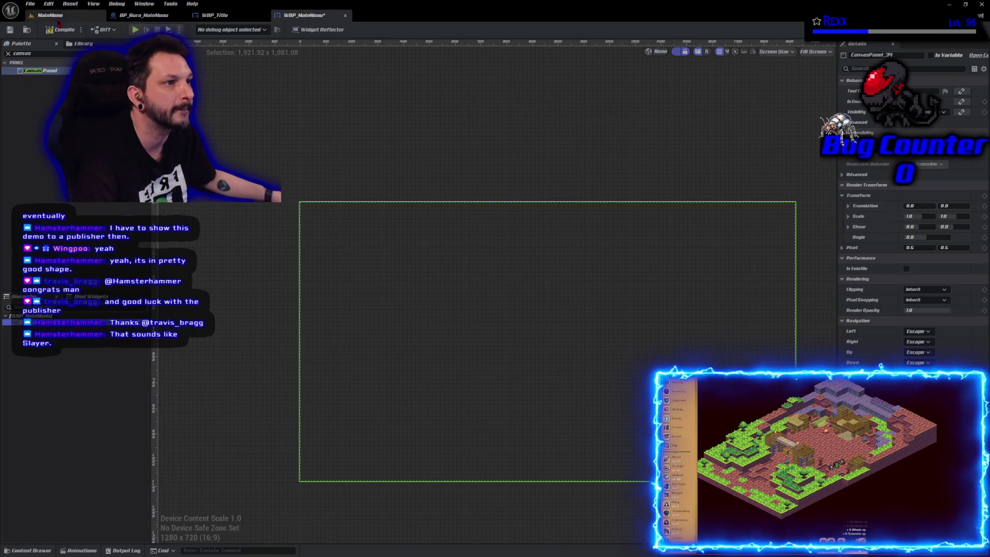
left_click(7, 53)
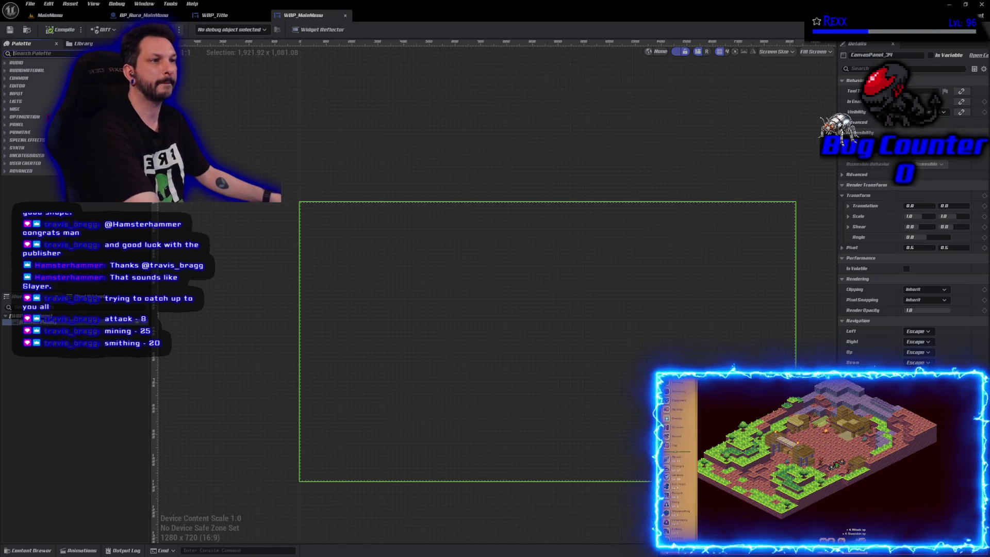
left_click(47, 53)
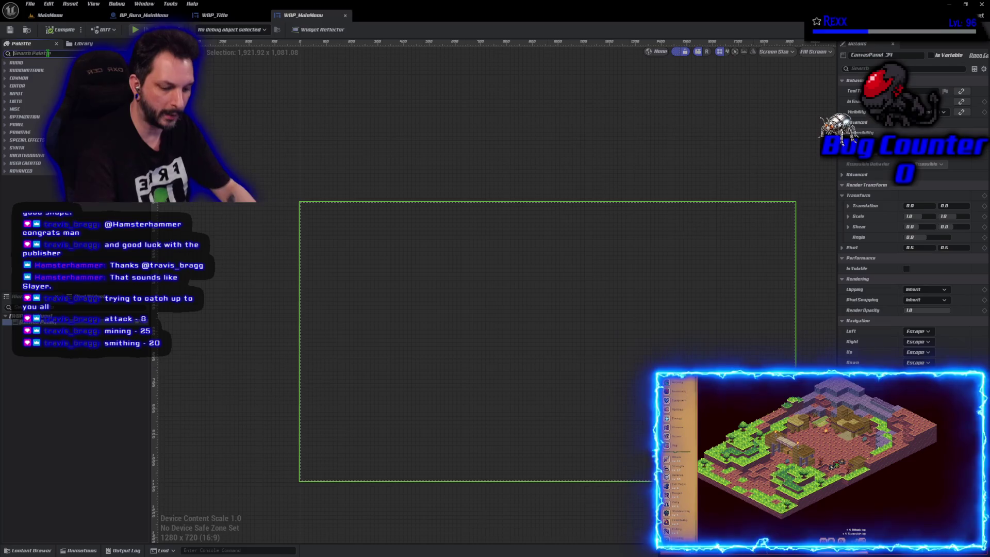
type("wide button")
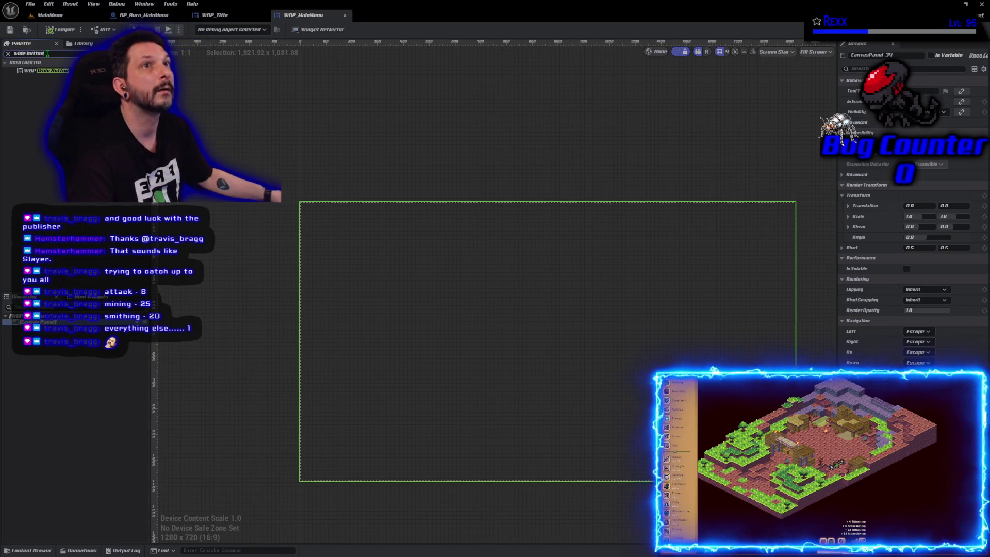
Drop a WBP Wide Button onto the canvas panel and frame the designer view on it.
left_click_drag(46, 71, 361, 425)
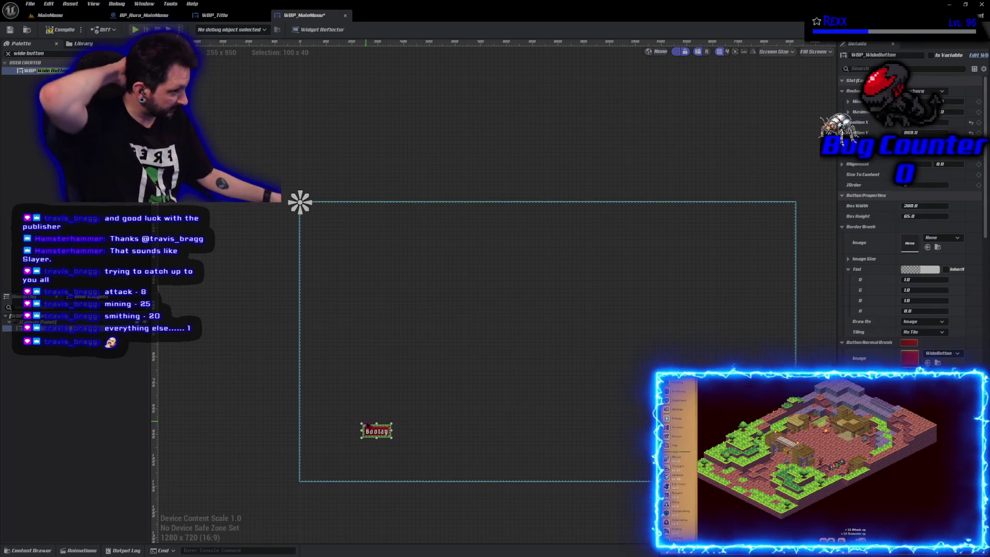
scroll(315, 420, "up", 2)
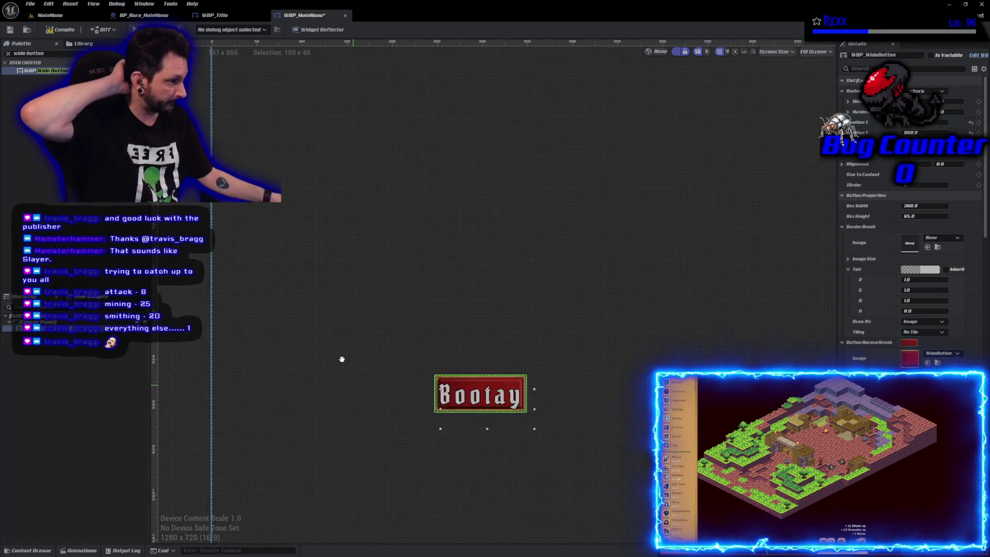
scroll(342, 359, "down", 1)
scroll(327, 338, "down", 1)
left_click_drag(325, 339, 301, 370)
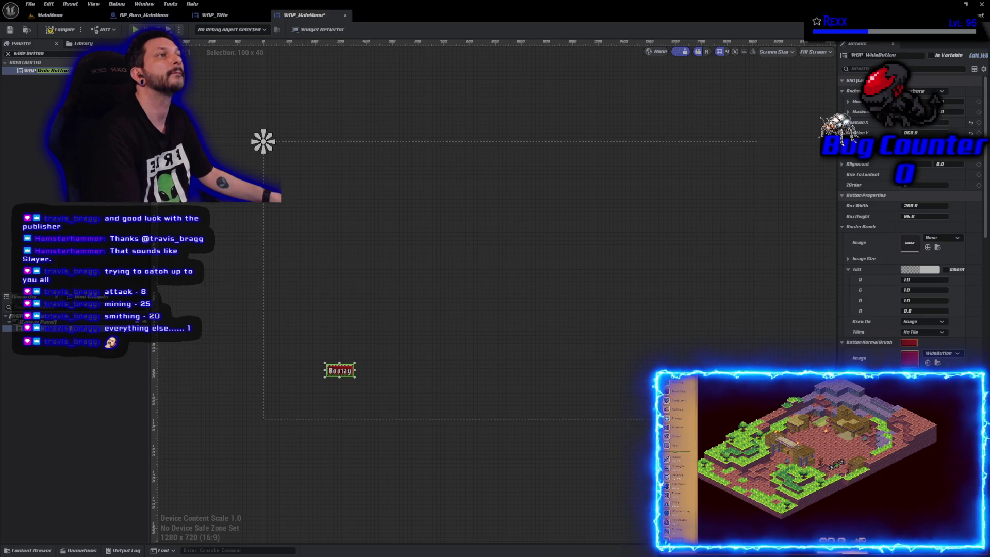
Resize the wide button to 200 x 100, deselect it, then switch to the Microscape browser window.
key("alt+p")
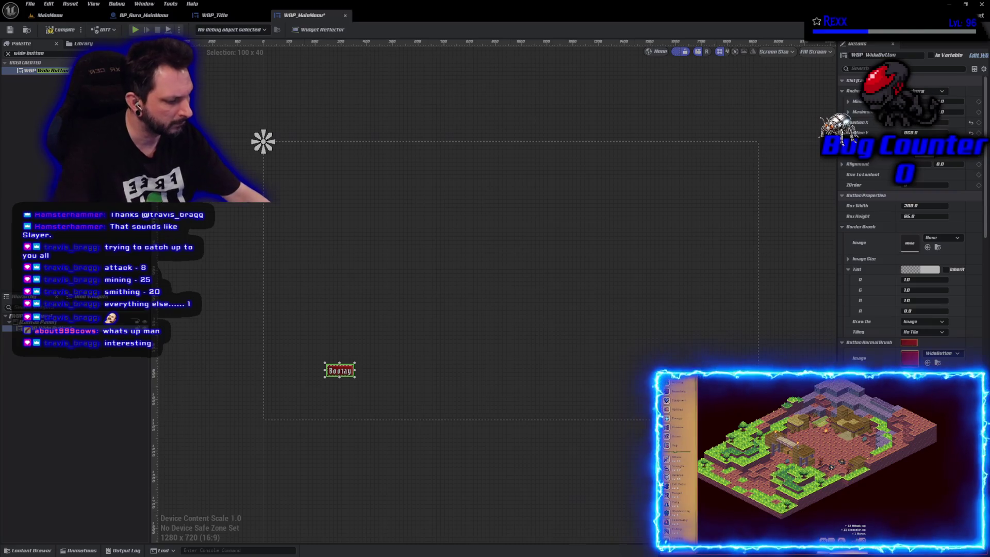
key("Return")
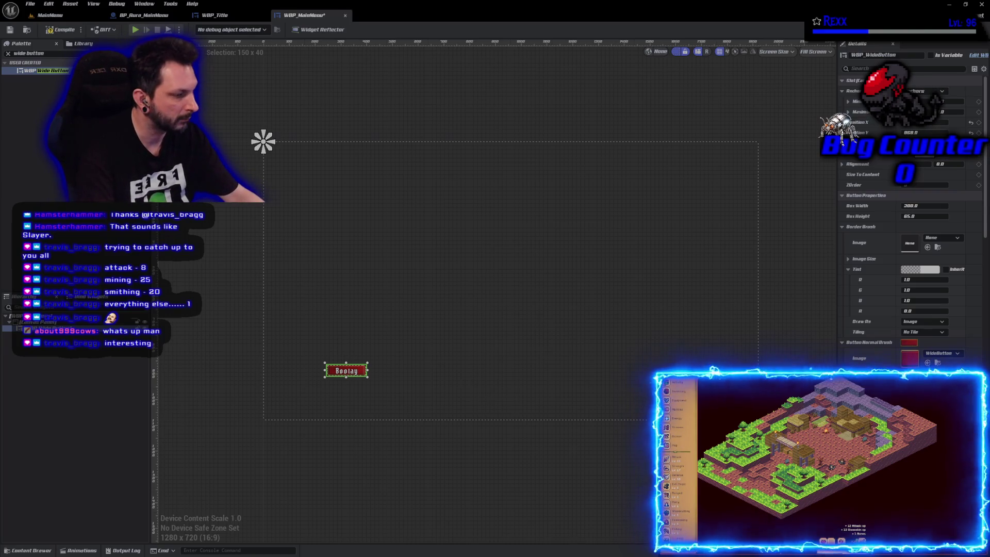
key("Return")
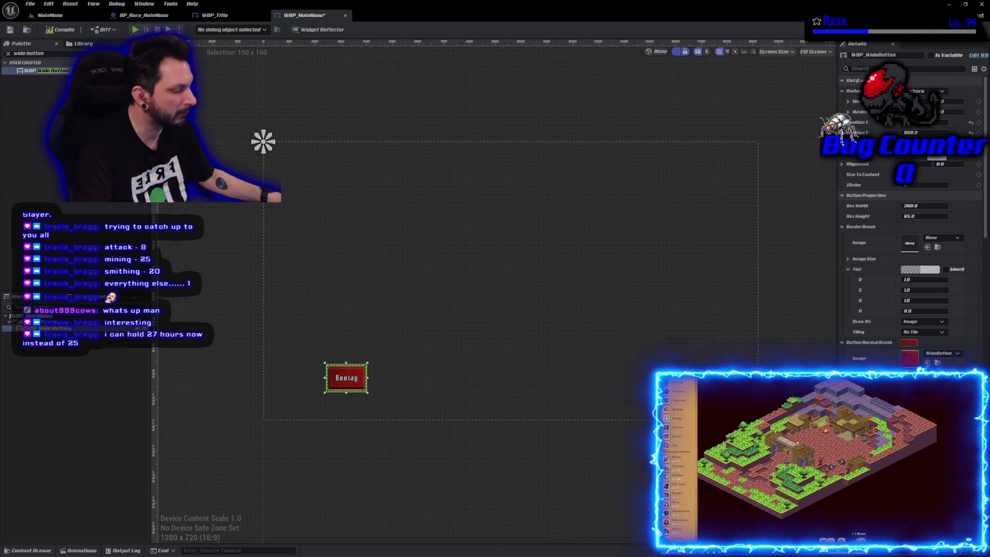
key("Return")
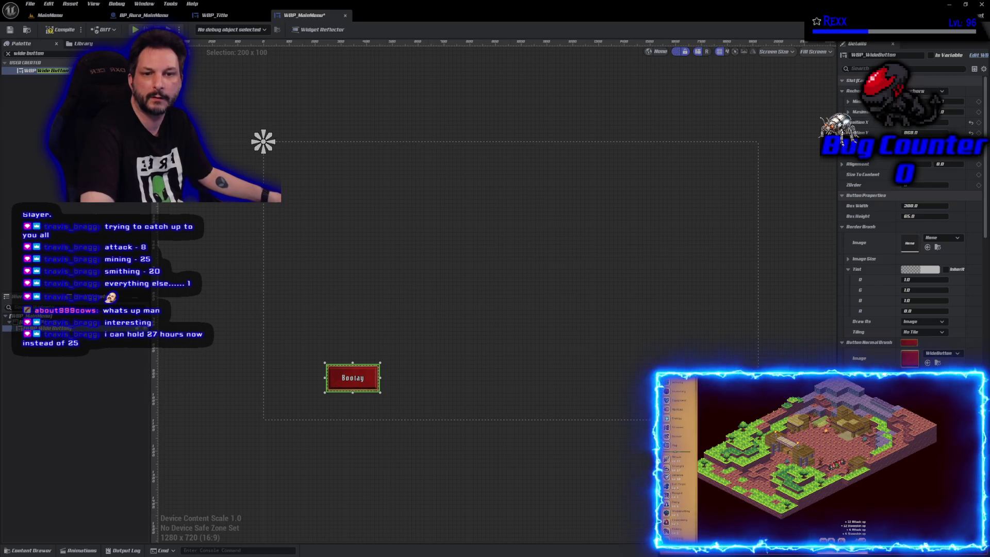
key("Escape")
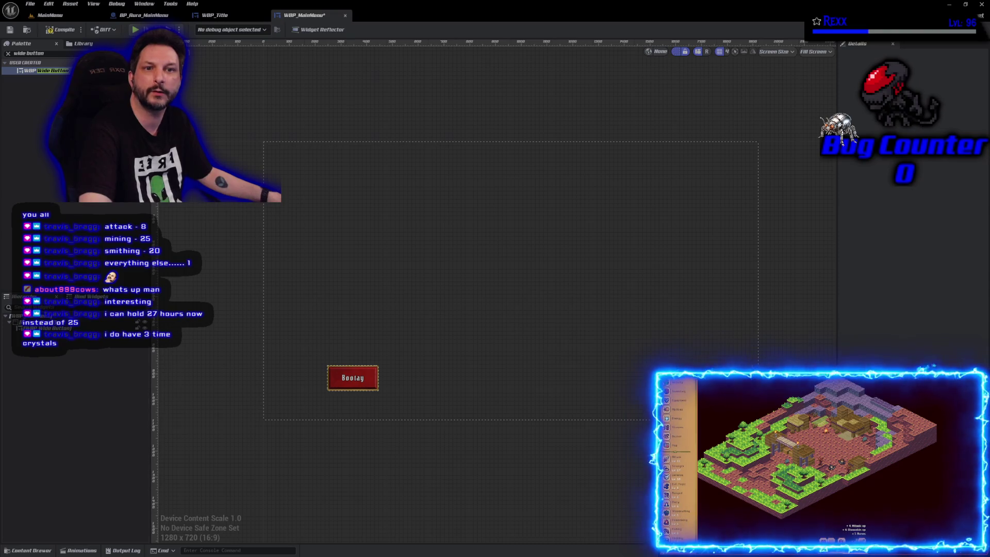
key("alt+Tab")
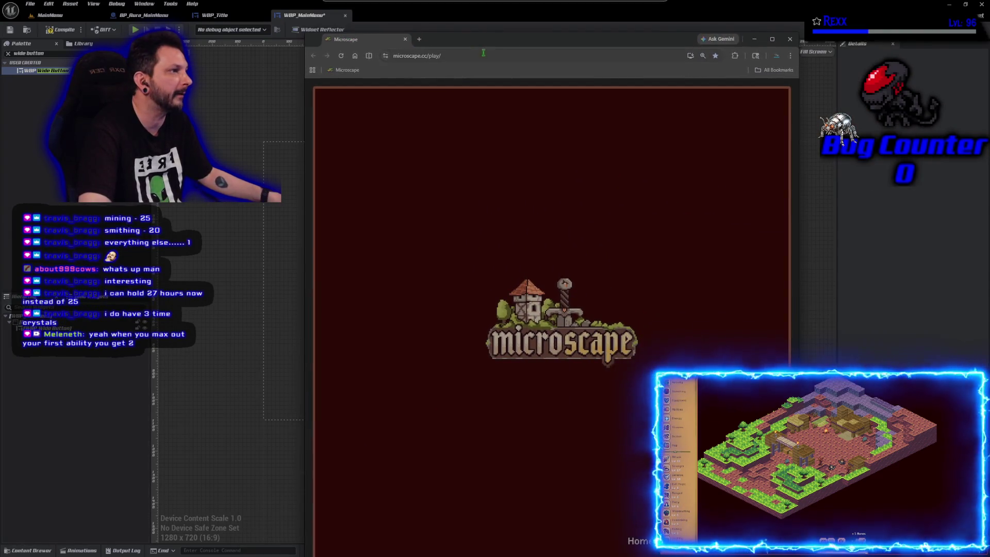
Maximize Microscape, check the energy timers, then return to the inventory list.
double_click(511, 43)
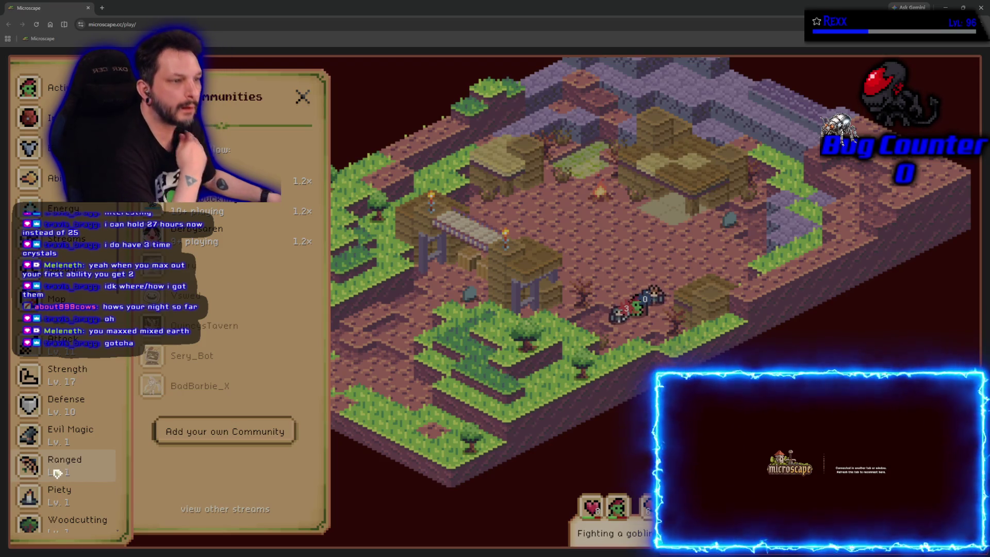
key("i")
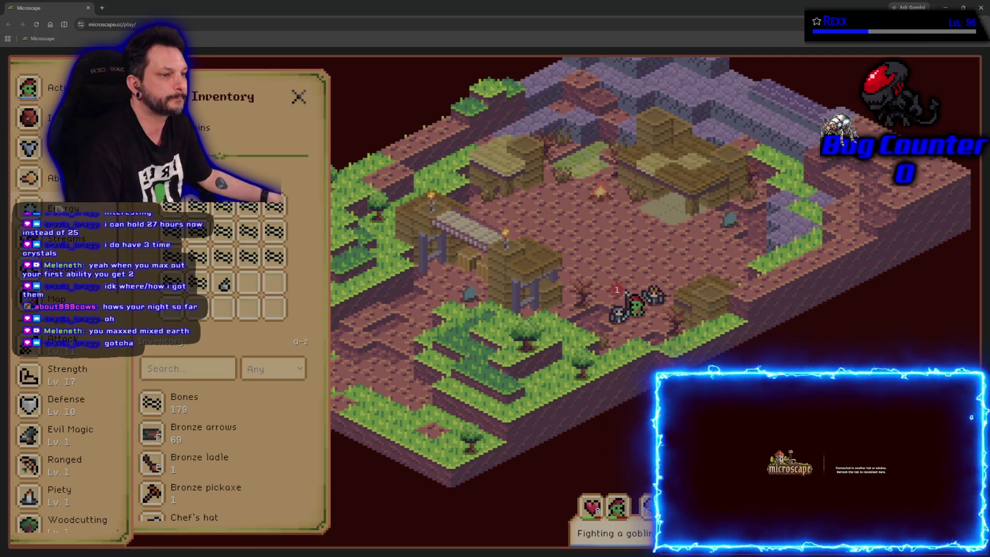
scroll(66, 440, "down", 3)
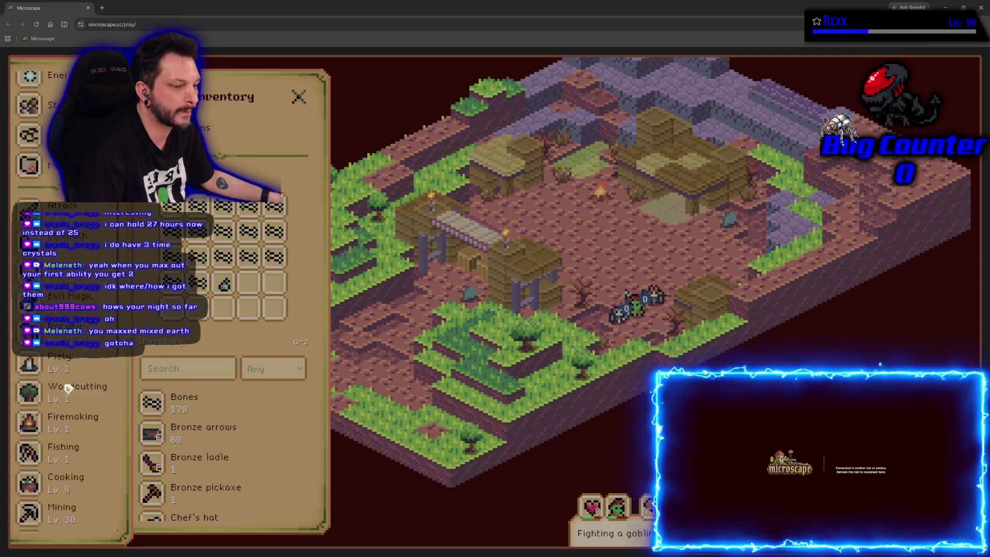
scroll(66, 441, "down", 1)
scroll(66, 441, "up", 4)
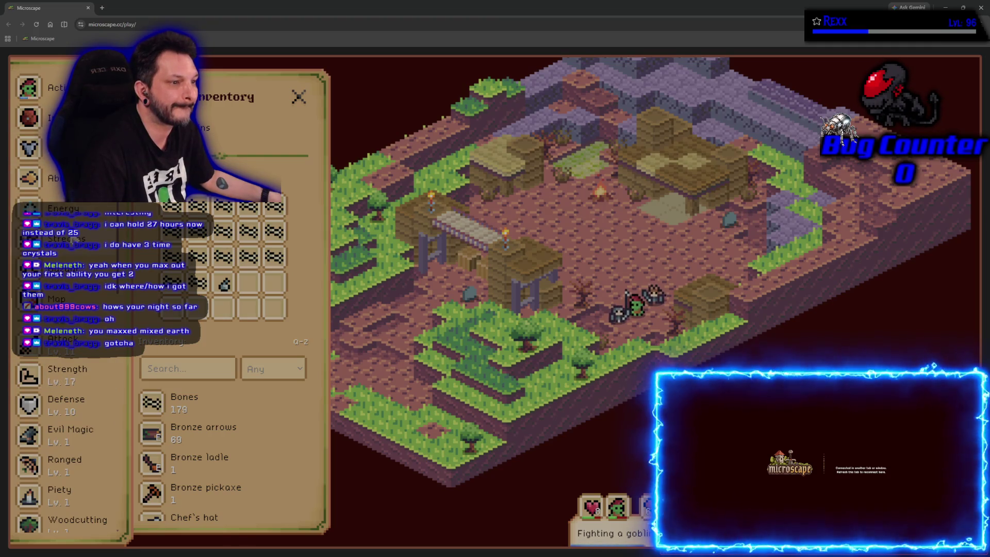
left_click(73, 210)
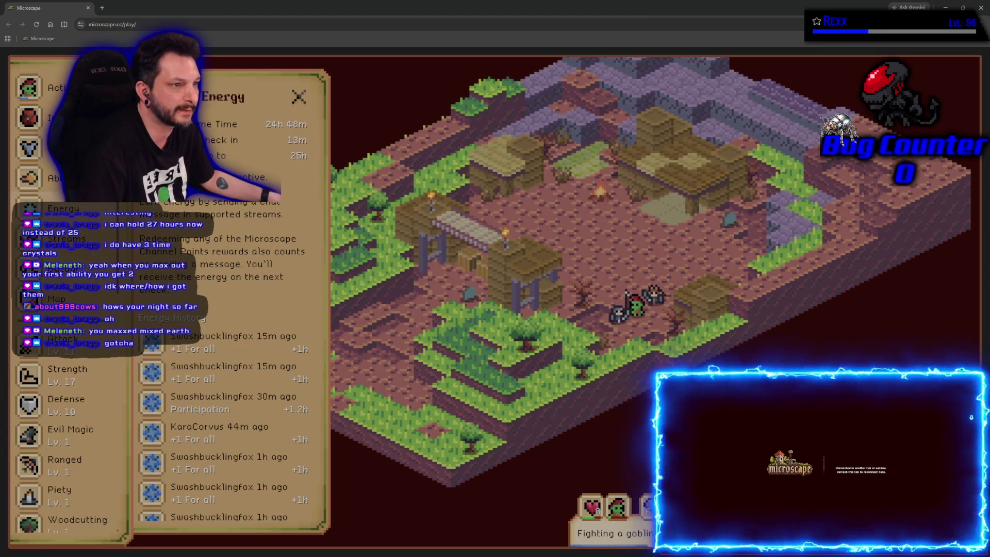
left_click(47, 117)
scroll(217, 472, "down", 5)
scroll(216, 472, "down", 5)
scroll(217, 472, "down", 5)
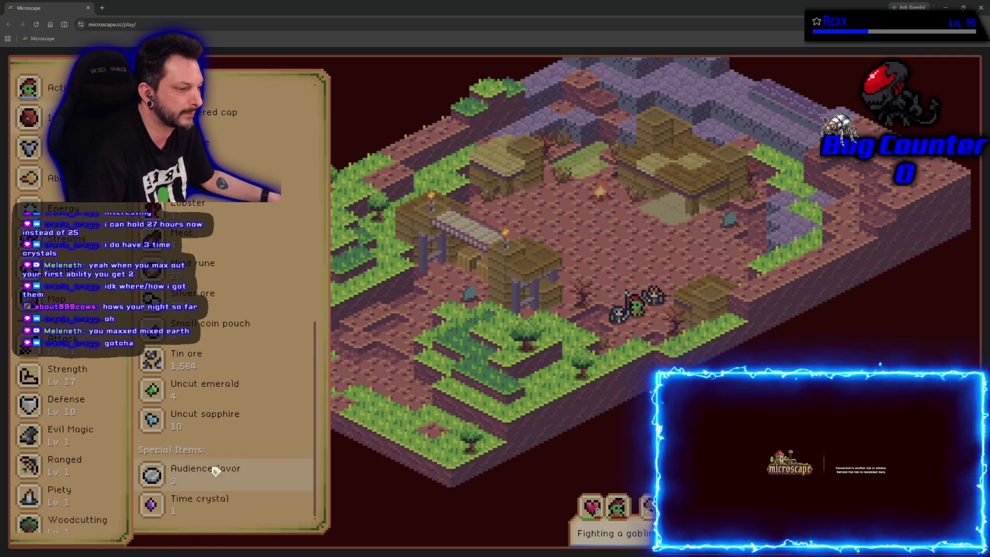
View the Time crystal and Time For A Favor, then open the Abilities tab's full Ability Compendium.
left_click(212, 511)
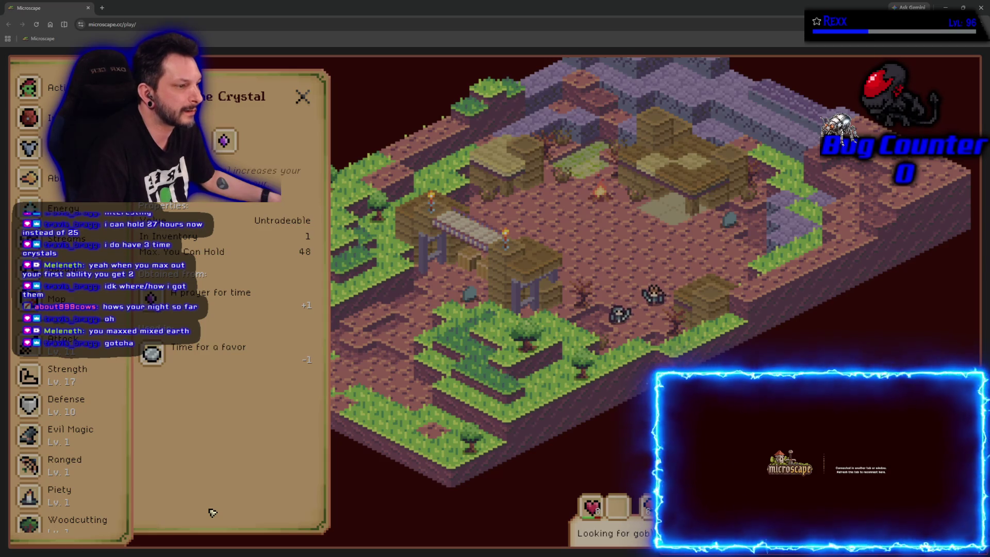
left_click(195, 350)
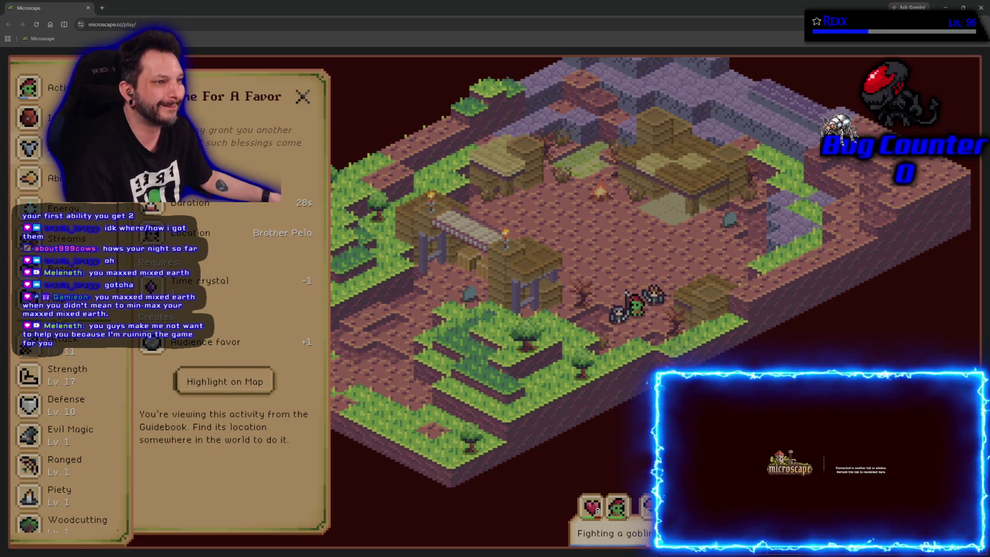
left_click(47, 178)
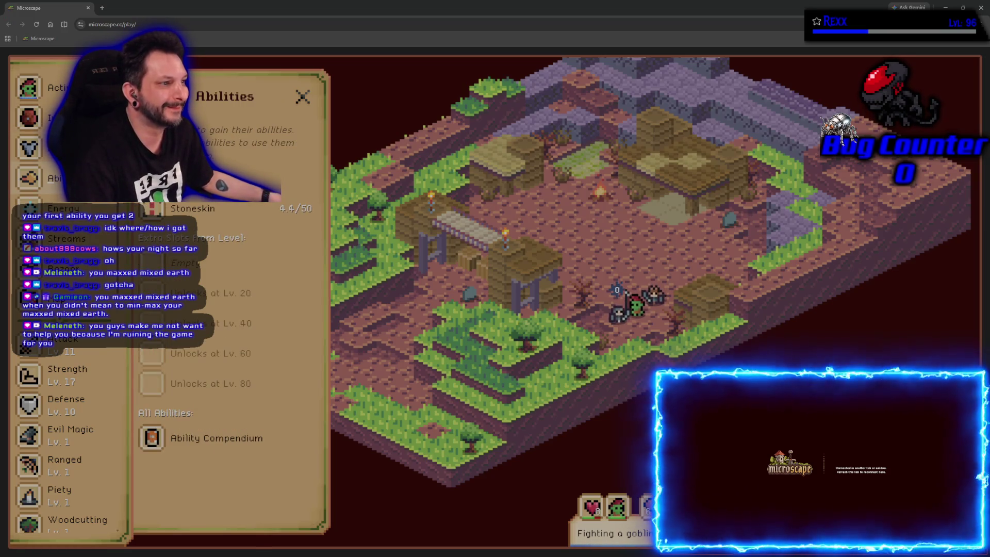
left_click(204, 448)
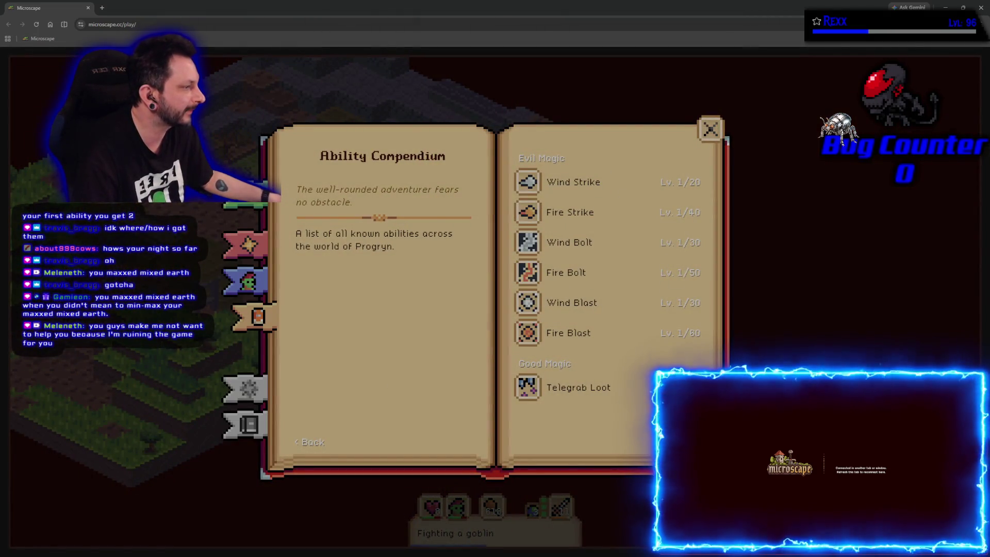
Flip forward through the Ability Compendium to the Sacred Strike page and back to its first page.
left_click(691, 441)
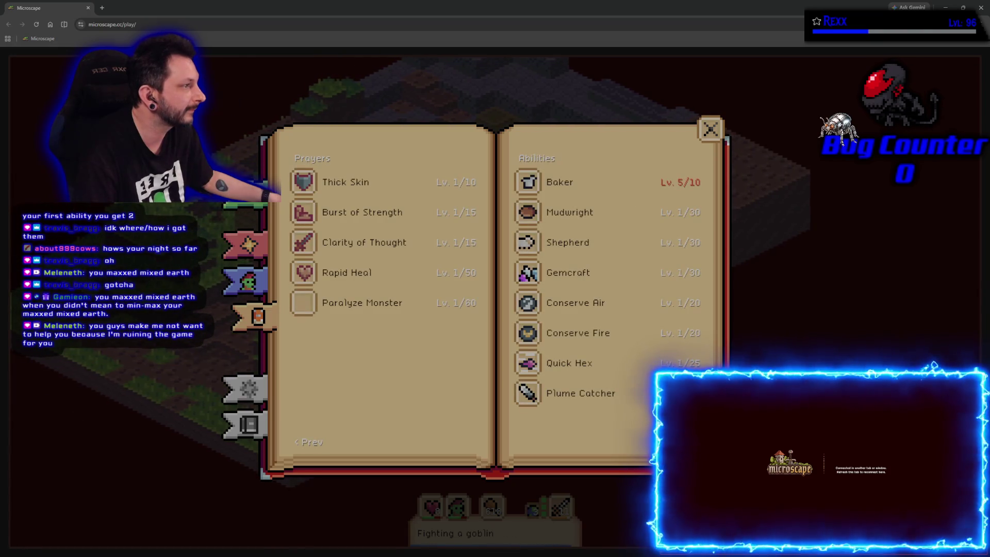
left_click(690, 442)
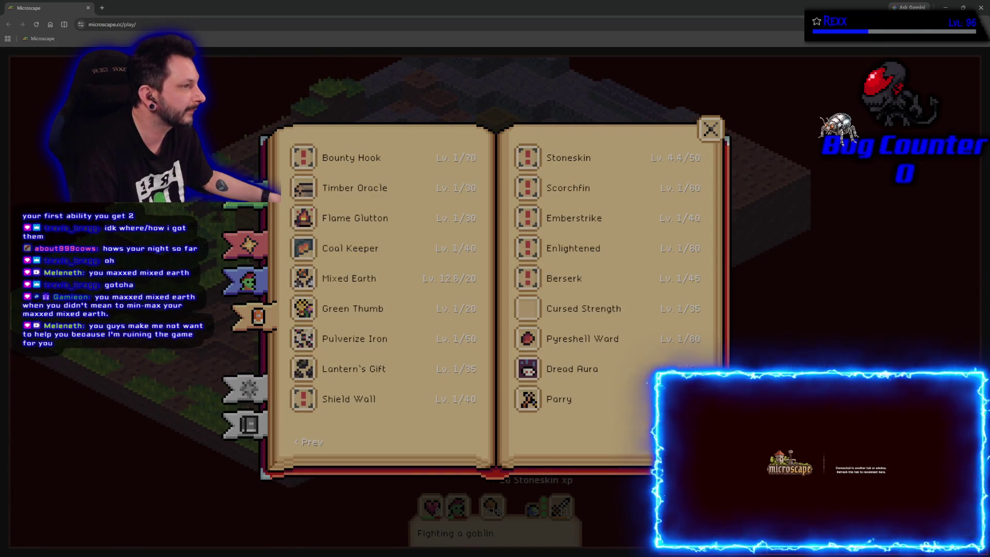
left_click(690, 441)
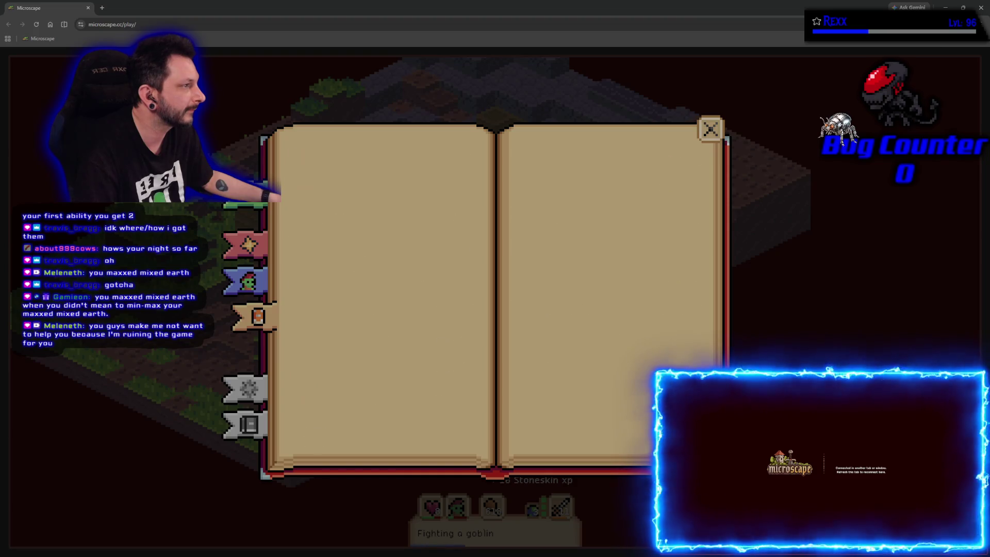
left_click(691, 441)
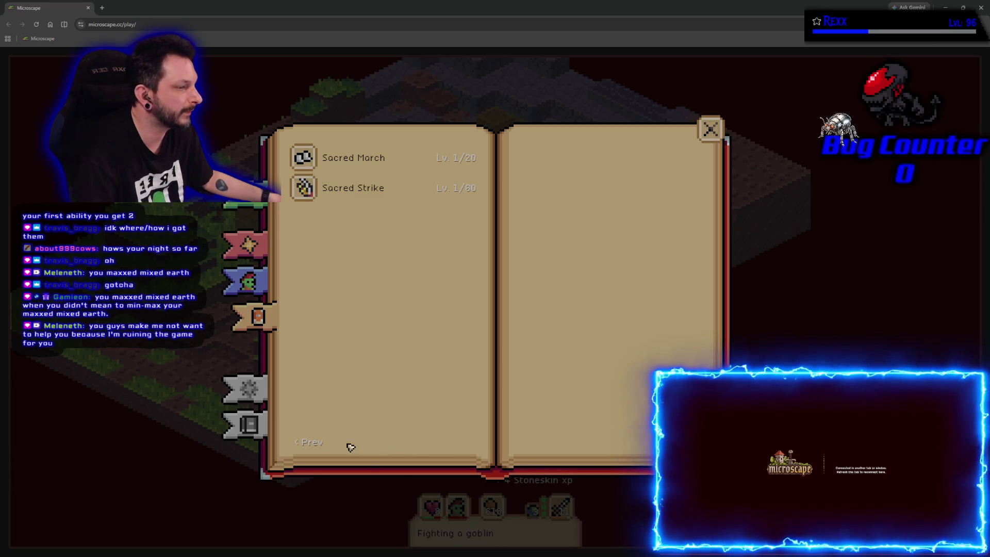
left_click(323, 443)
left_click(323, 443)
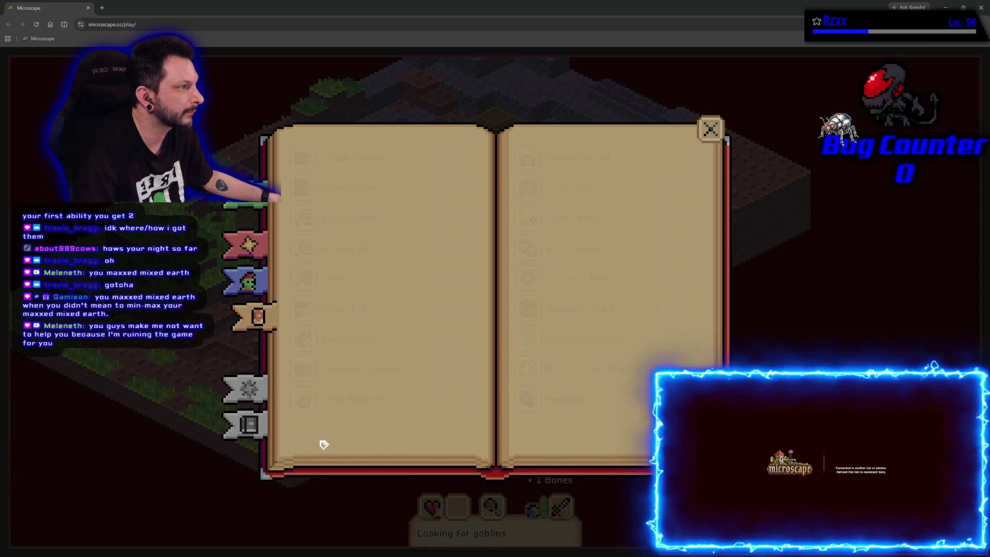
left_click(323, 443)
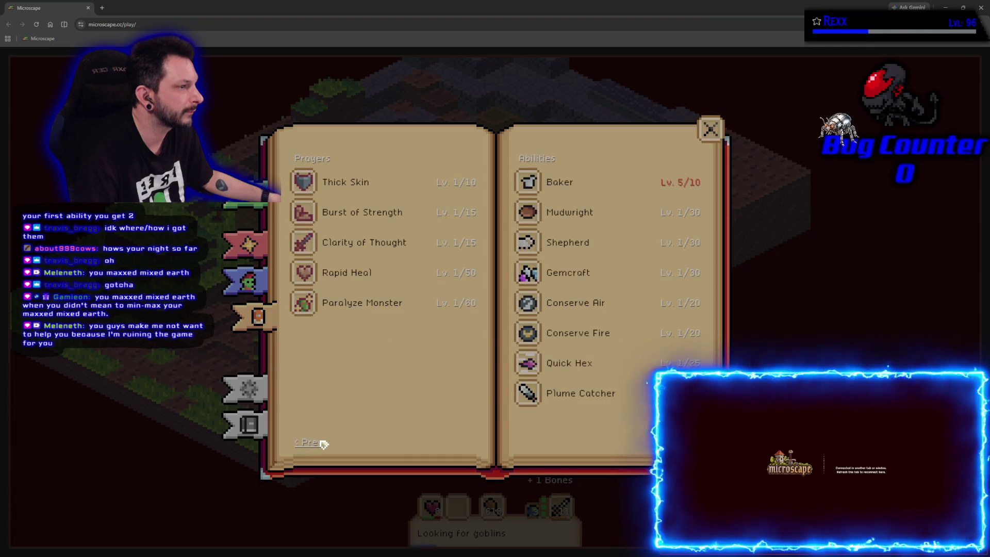
left_click(323, 443)
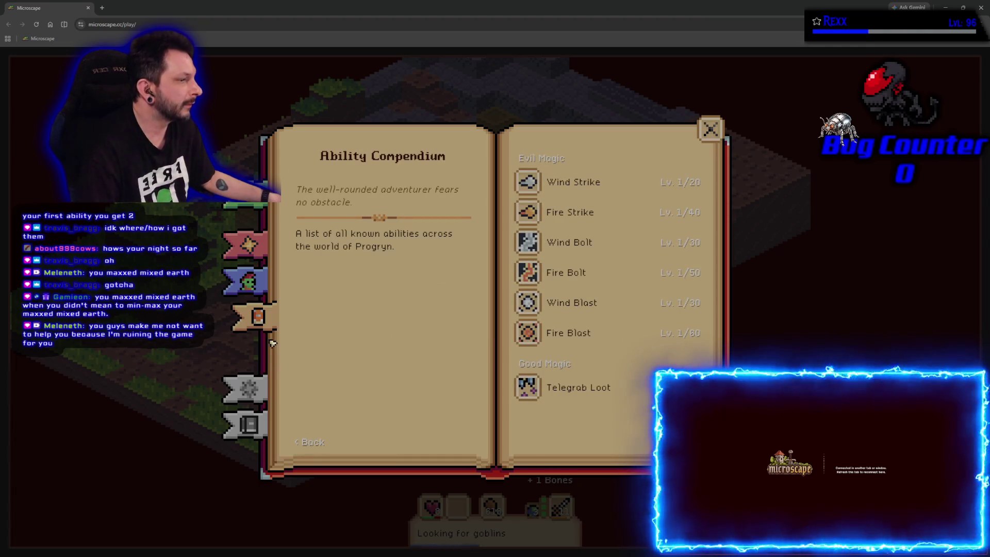
Browse the Achievements and Bestiary bookmarks, reopen the compendium to the Stoneskin page, then view Mixed Earth details at 12.6/20.
left_click(254, 244)
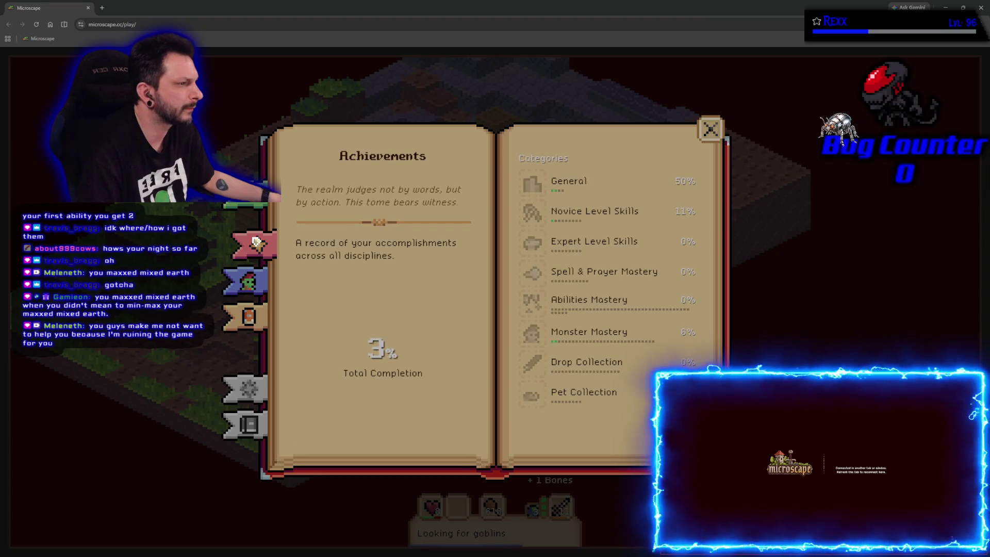
left_click(252, 280)
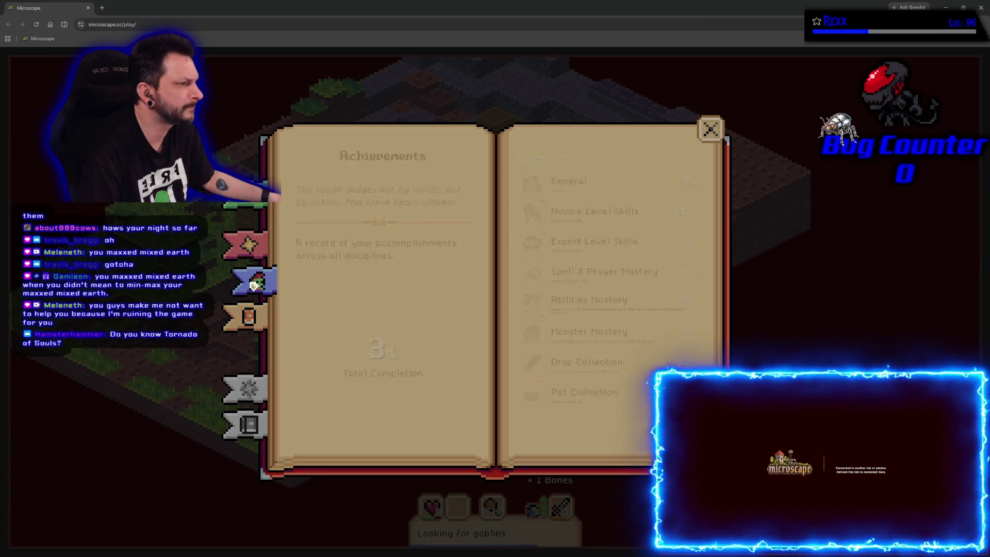
left_click(254, 322)
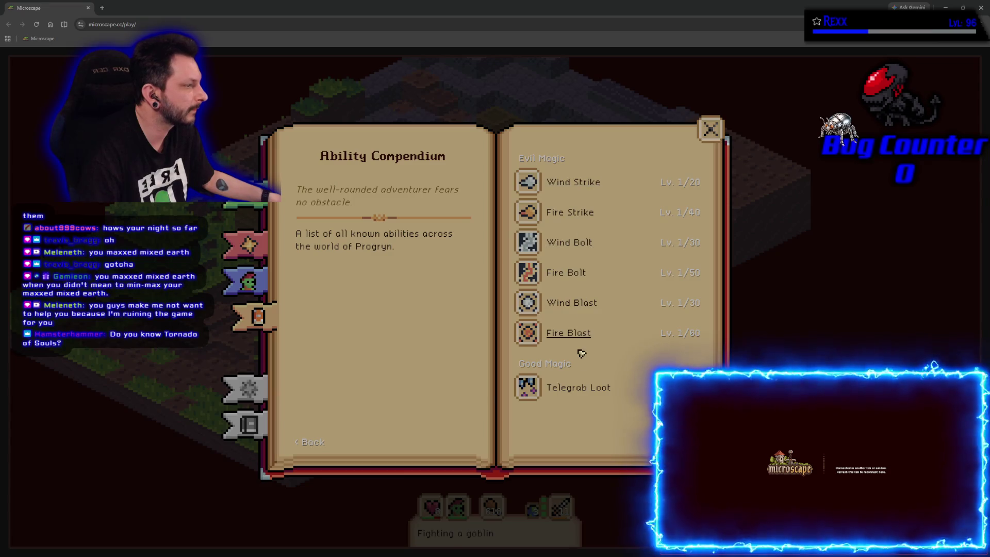
left_click(246, 205)
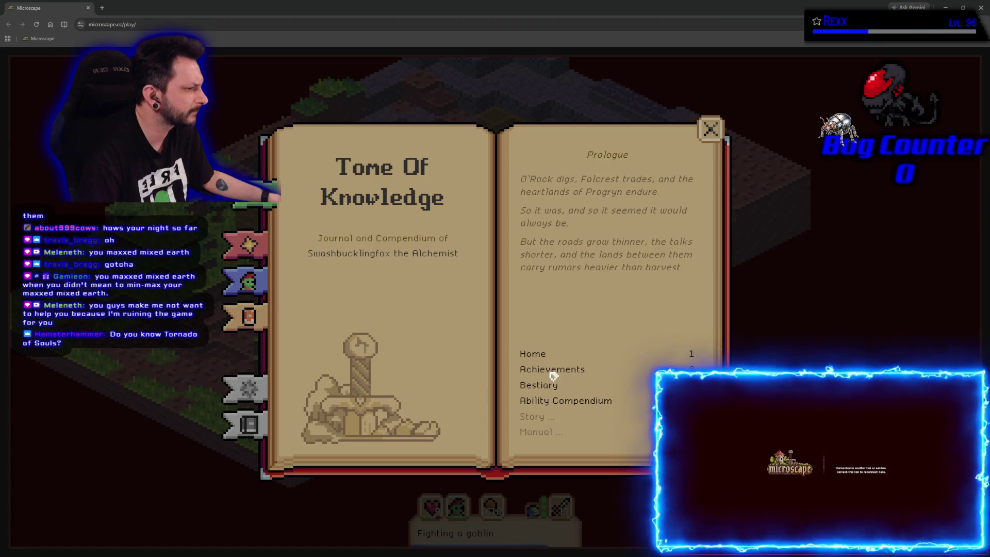
left_click(544, 401)
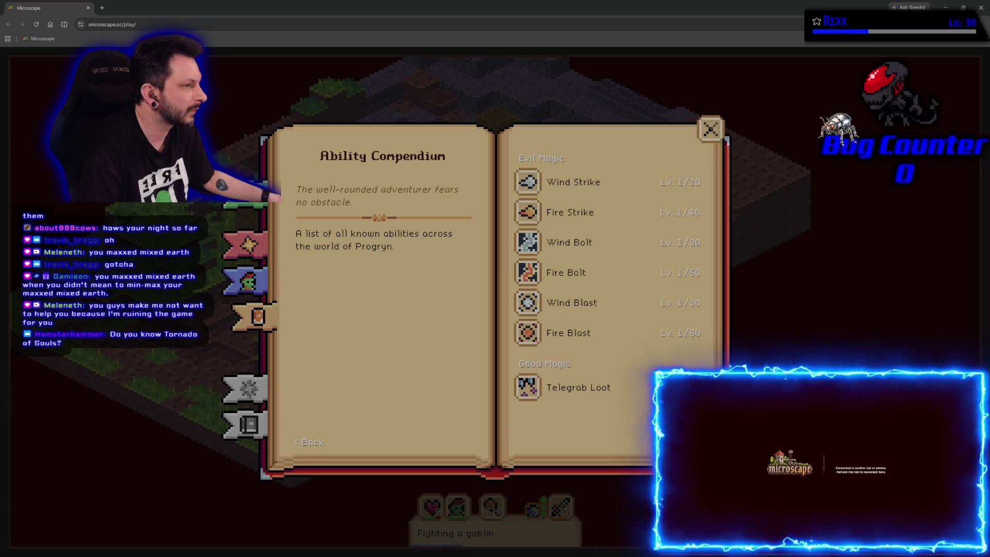
left_click(696, 441)
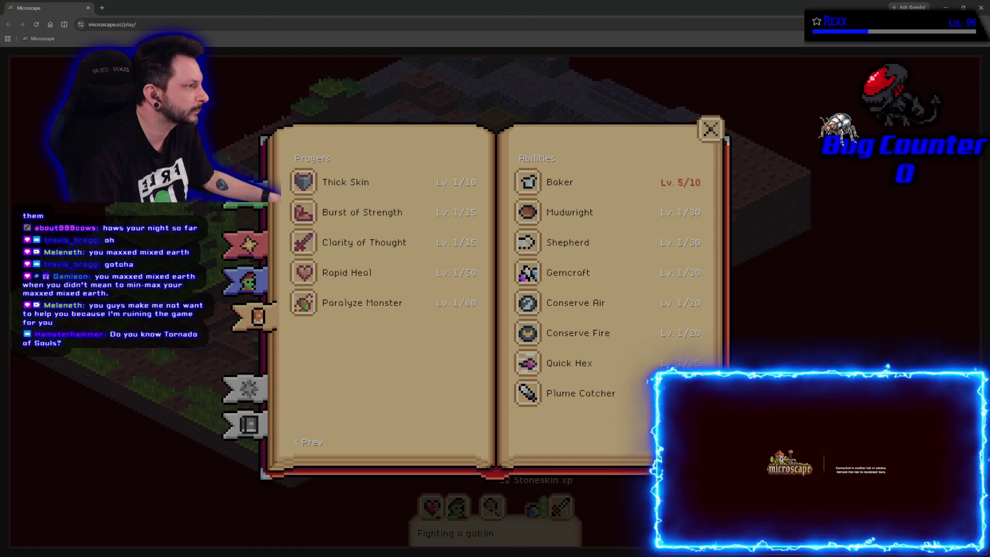
left_click(696, 441)
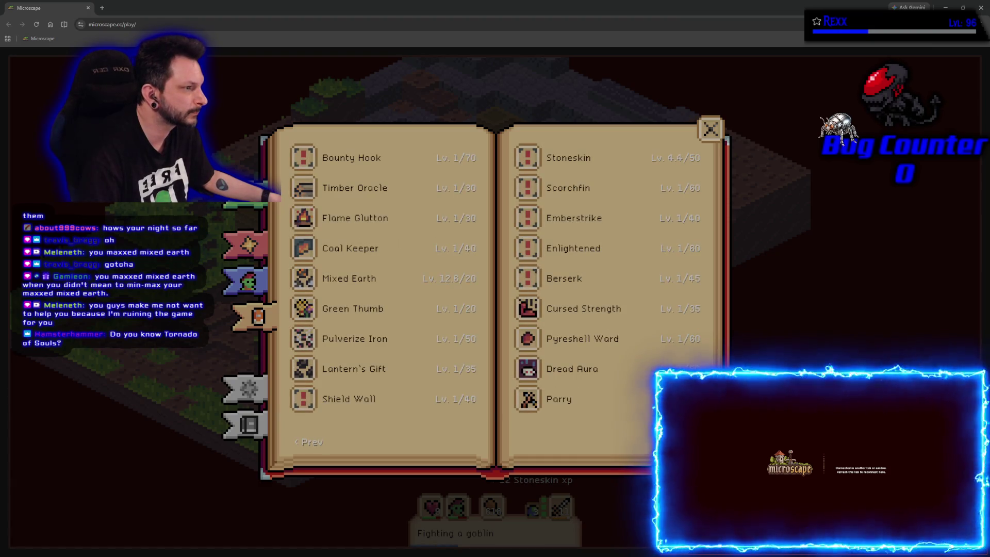
left_click(368, 280)
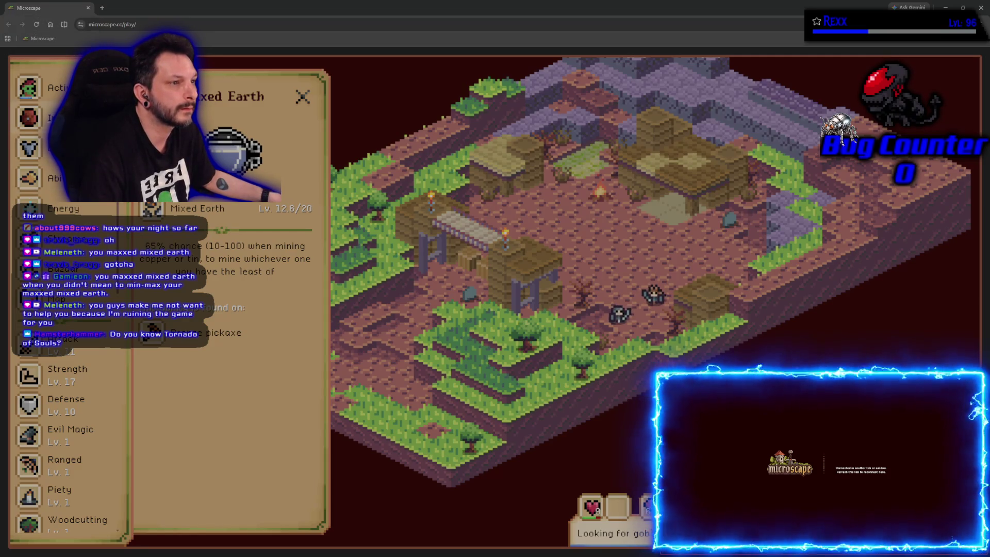
Open Communities and the streamer's Twitch link, then close both browser tabs to return to the Unreal Editor.
left_click(258, 149)
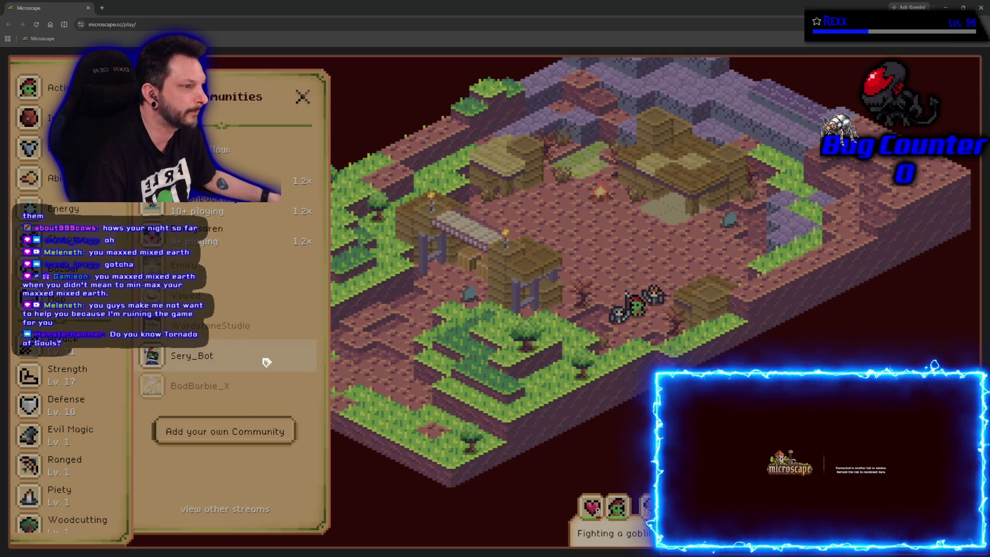
left_click(216, 209)
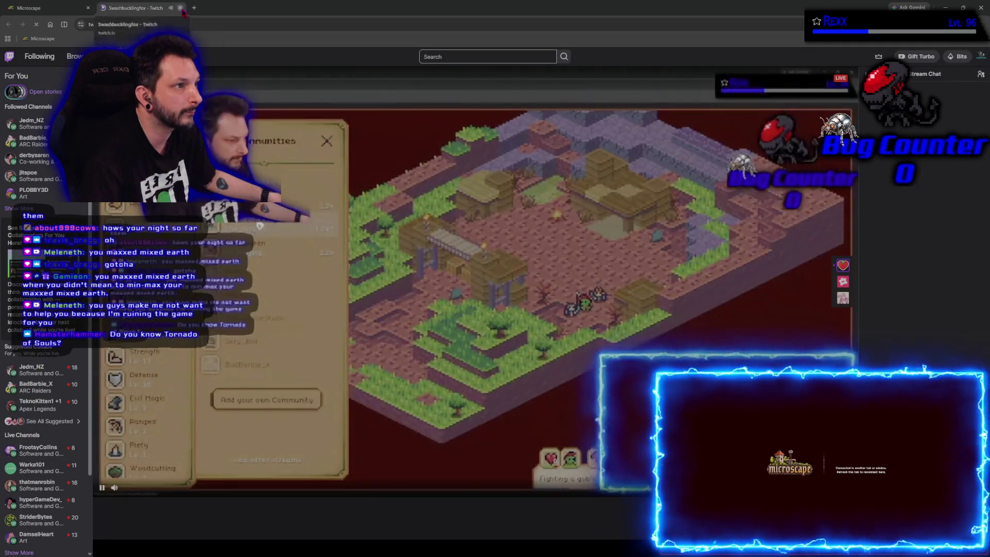
left_click(181, 9)
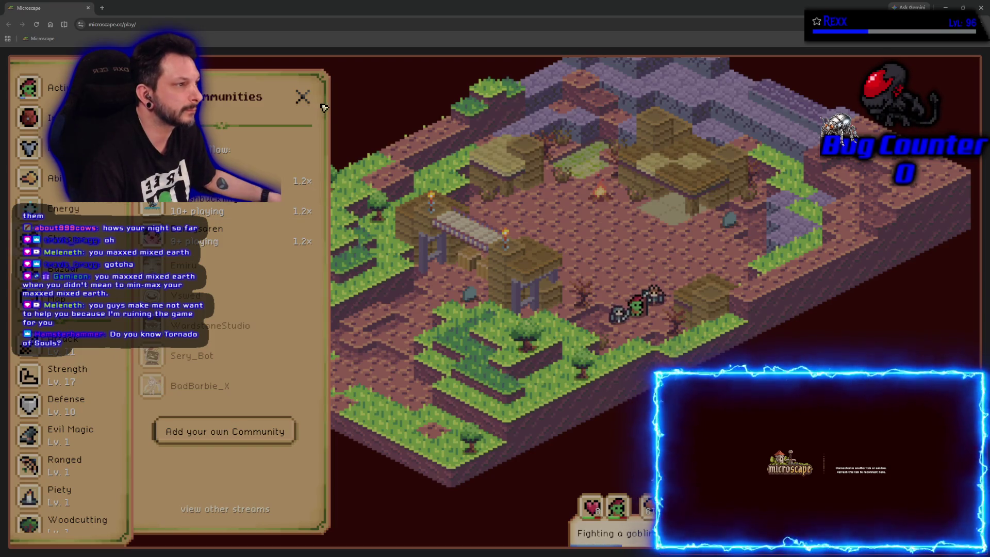
left_click(88, 8)
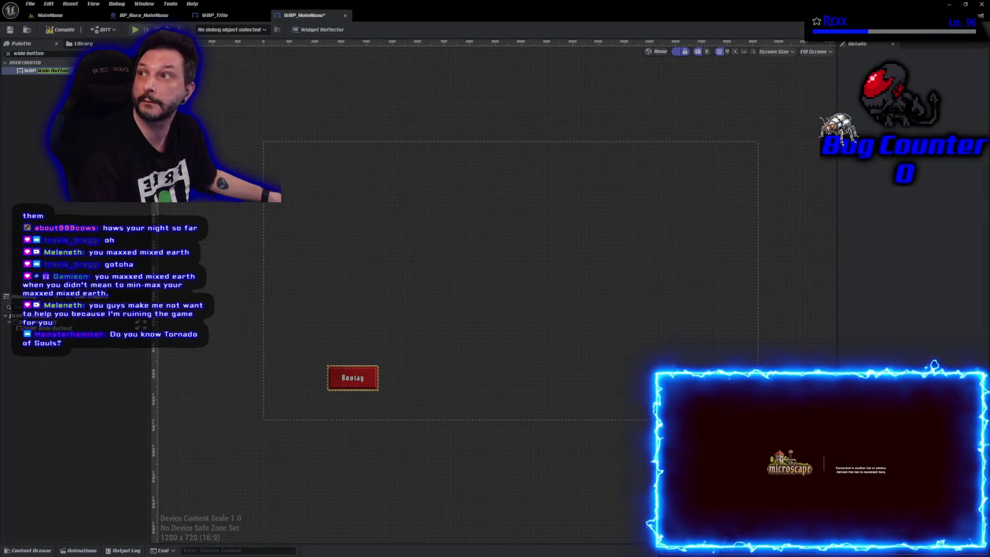